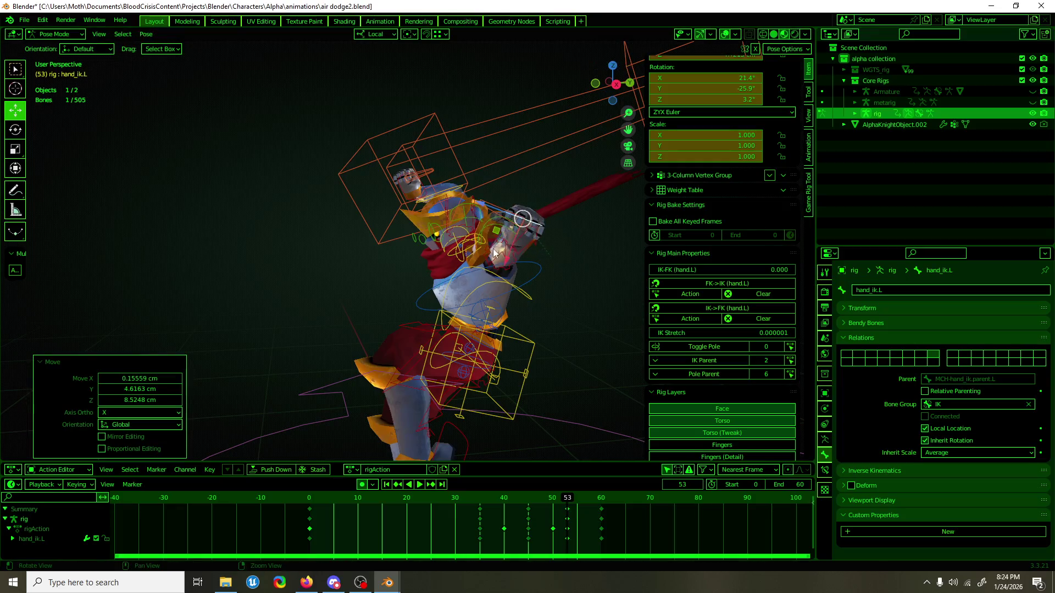
Rotate the hand_ik.L bone 32.9° around its local Z axis.
{"action": "key", "text": "g"}
{"action": "key", "text": "x"}
{"action": "key", "text": "r"}
{"action": "key", "text": "z"}
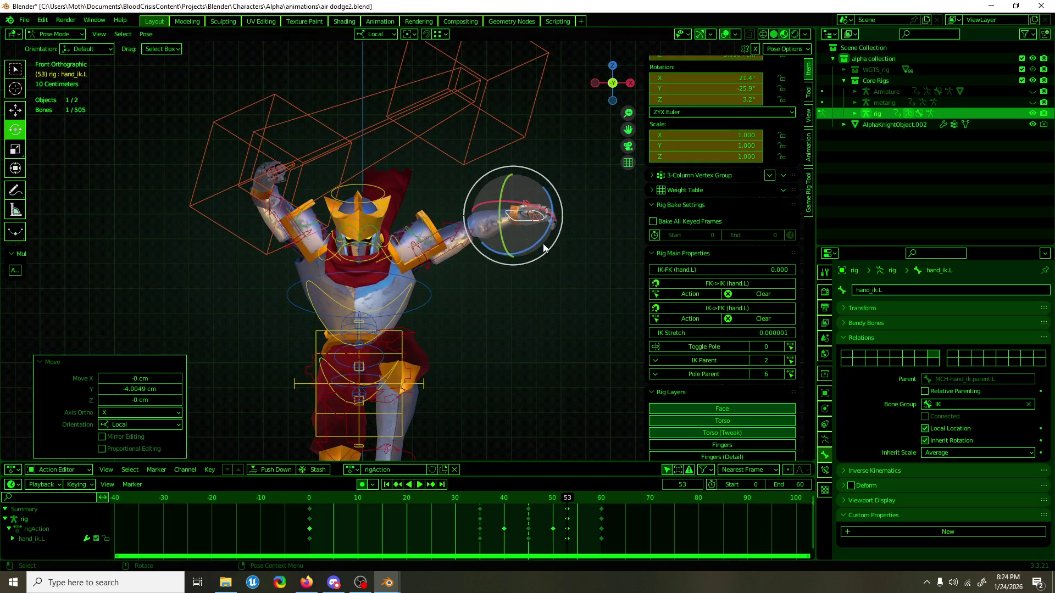
{"action": "left_click", "coordinate": [552, 217]}
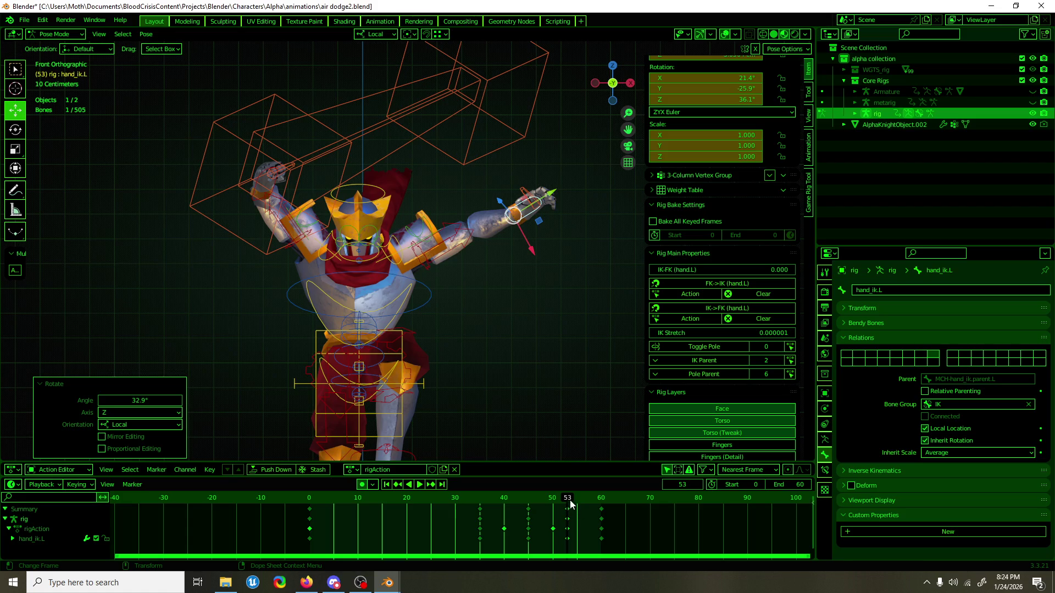
Review the animation from behind with overlays hidden, save air dodge2.blend, and return to Object Mode.
{"action": "key", "text": "space"}
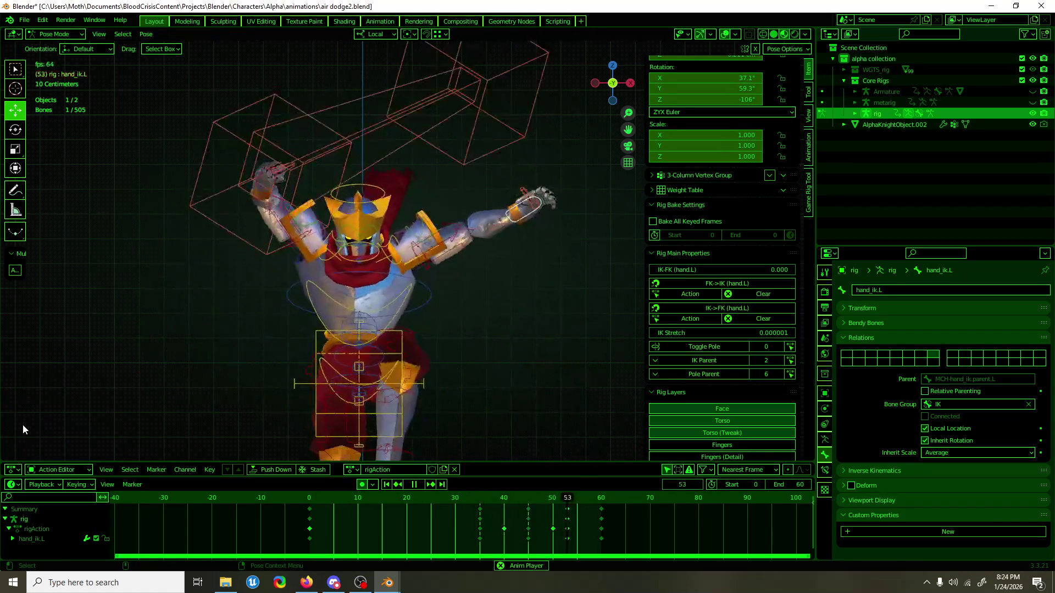
{"action": "left_click", "coordinate": [725, 34]}
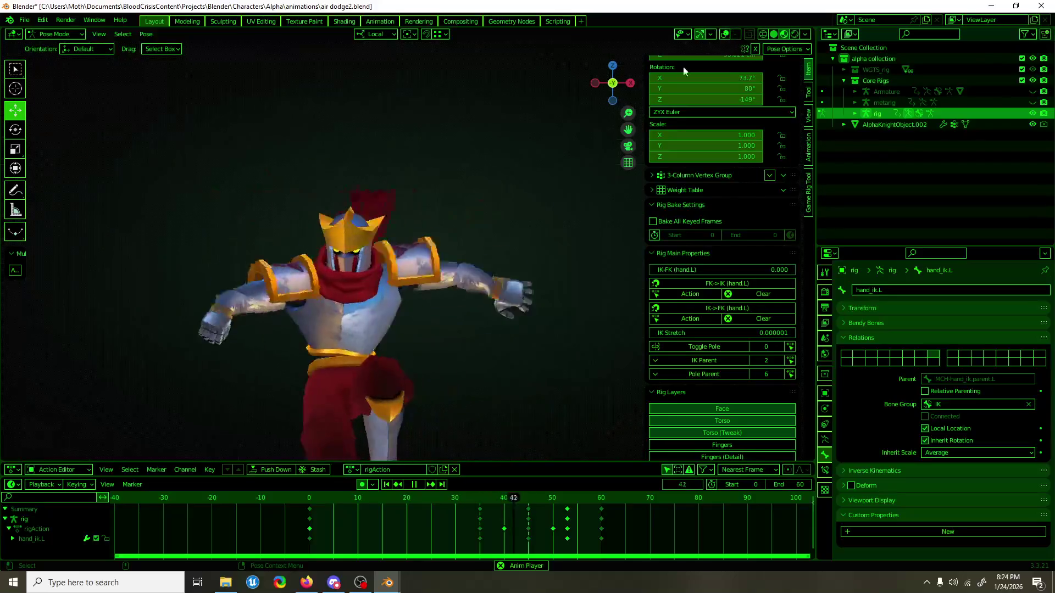
{"action": "key", "text": "ctrl+KP_1"}
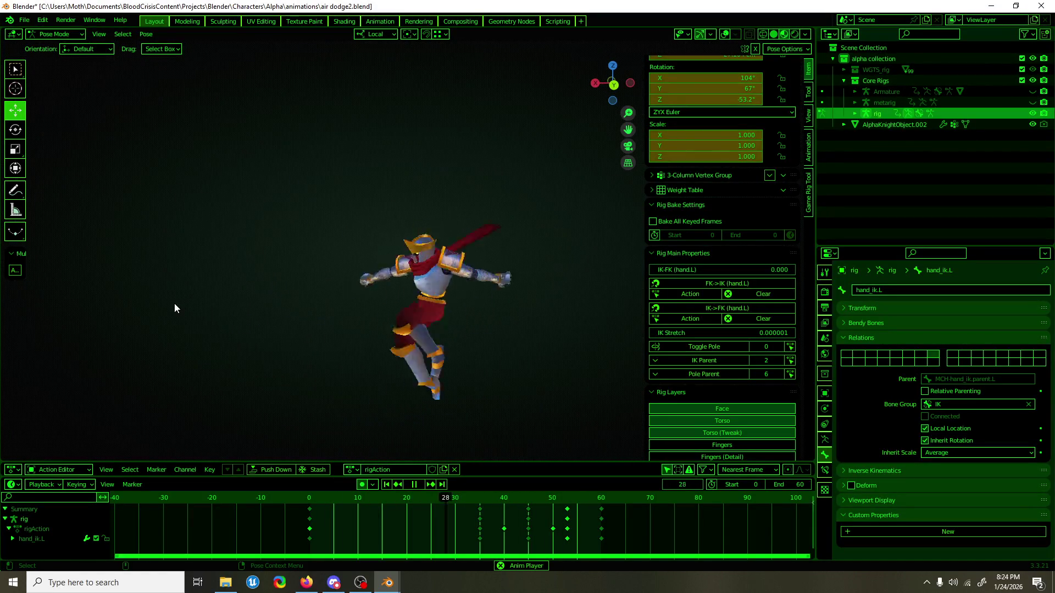
{"action": "key", "text": "ctrl+s"}
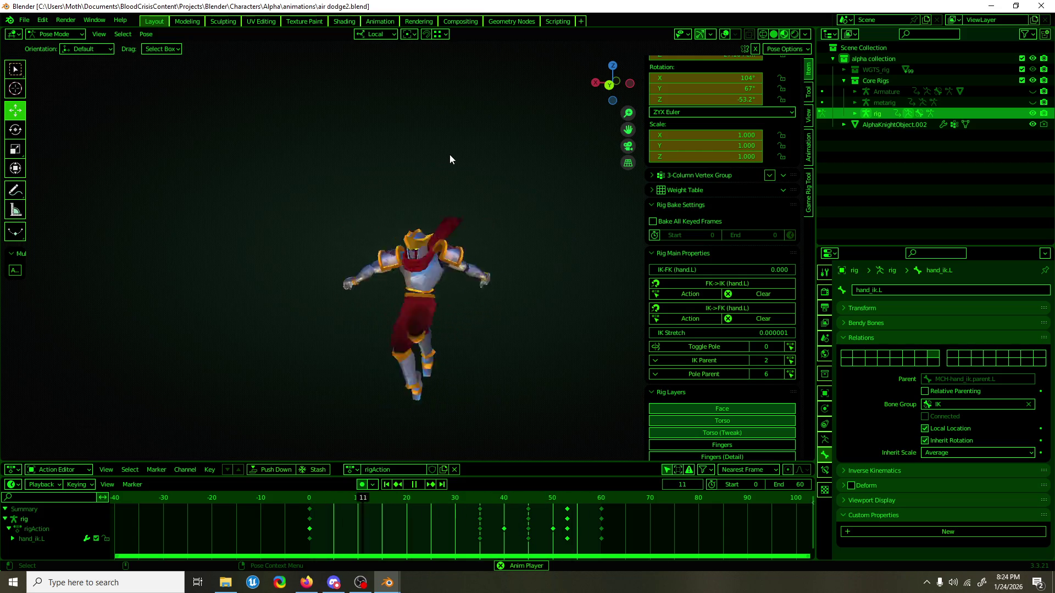
{"action": "key", "text": "ctrl+s"}
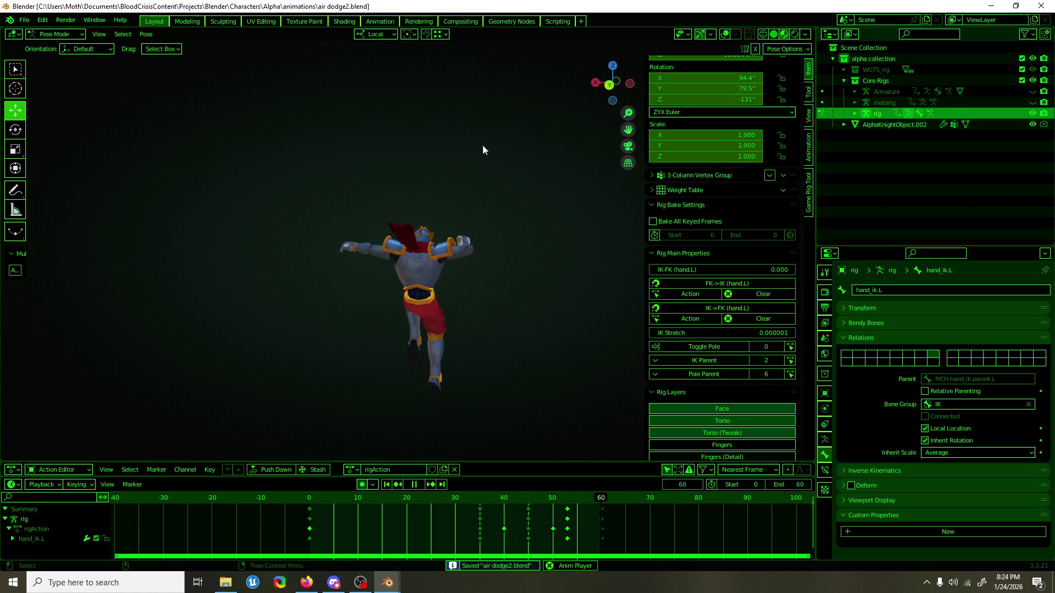
{"action": "key", "text": "space"}
{"action": "key", "text": "ctrl+Tab"}
Restore the overlays, inspect the metarig, and hide it from the viewport.
{"action": "left_click", "coordinate": [723, 36]}
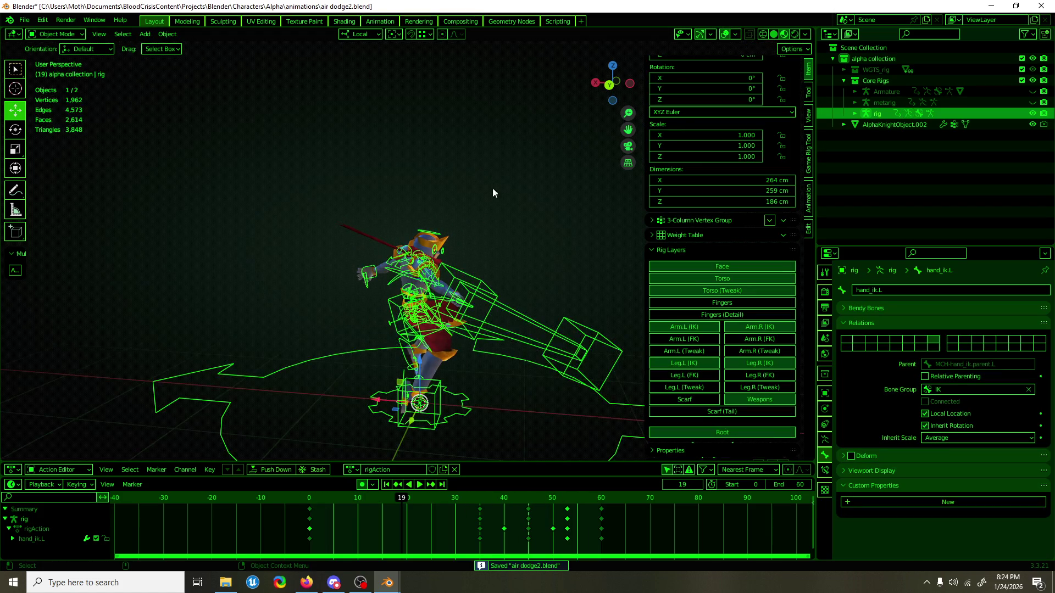
{"action": "scroll", "coordinate": [434, 222], "scroll_direction": "up", "scroll_amount": 3}
{"action": "key", "text": "ctrl+z"}
{"action": "key", "text": "ctrl+z"}
{"action": "key", "text": "ctrl+z"}
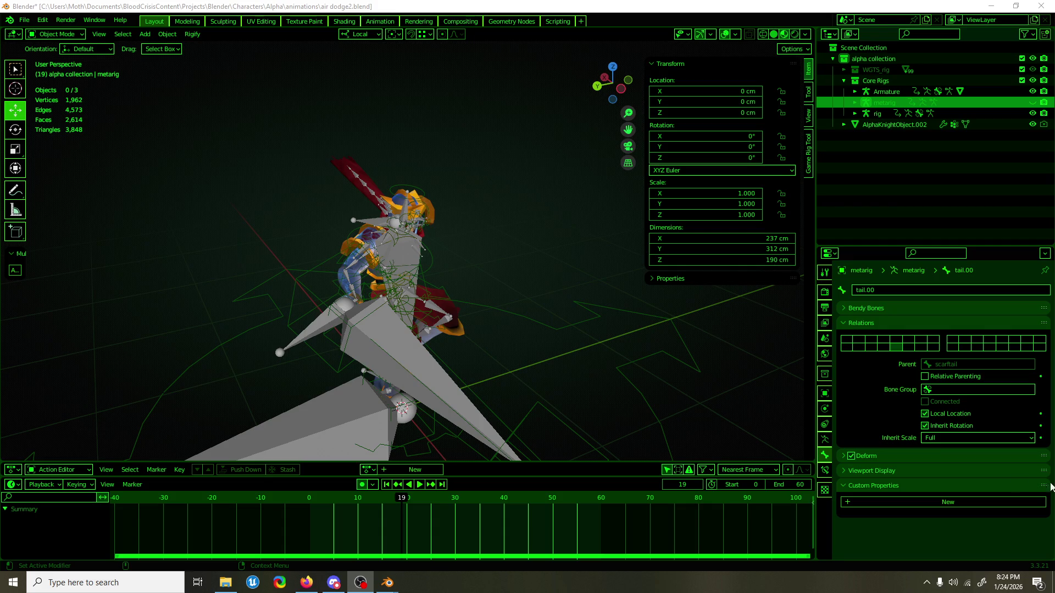
{"action": "left_click", "coordinate": [383, 226]}
{"action": "key", "text": "h"}
{"action": "left_click", "coordinate": [403, 341]}
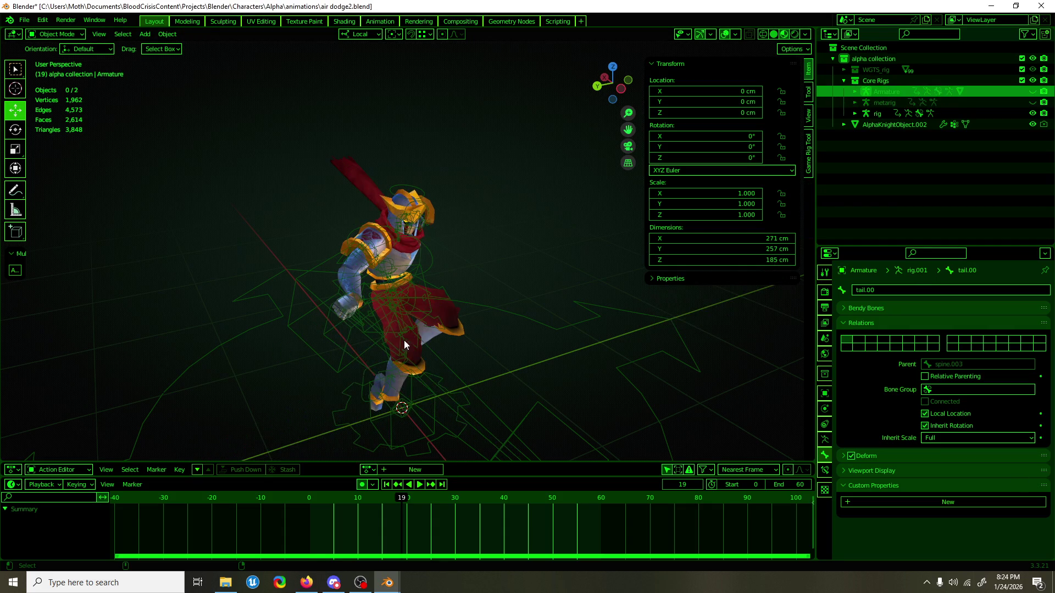
{"action": "scroll", "coordinate": [438, 305], "scroll_direction": "up", "scroll_amount": 3}
{"action": "scroll", "coordinate": [438, 302], "scroll_direction": "down", "scroll_amount": 3}
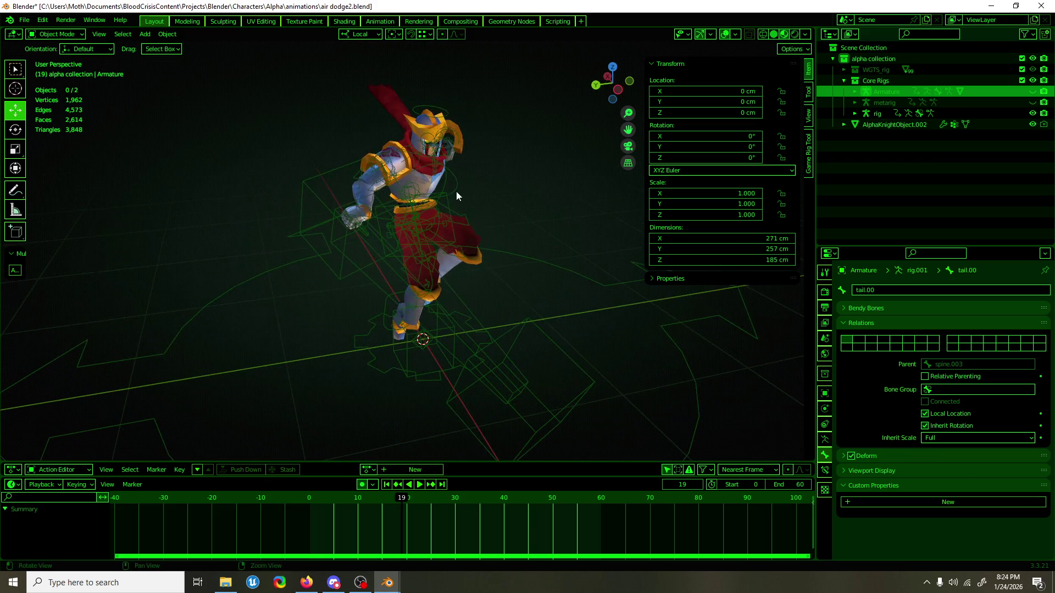
Check the rig's left hand IK pose from the left side and save air dodge2.blend.
{"action": "left_click", "coordinate": [456, 188]}
{"action": "key", "text": "ctrl+Tab"}
{"action": "scroll", "coordinate": [453, 208], "scroll_direction": "up", "scroll_amount": 2}
{"action": "key", "text": "ctrl+KP_3"}
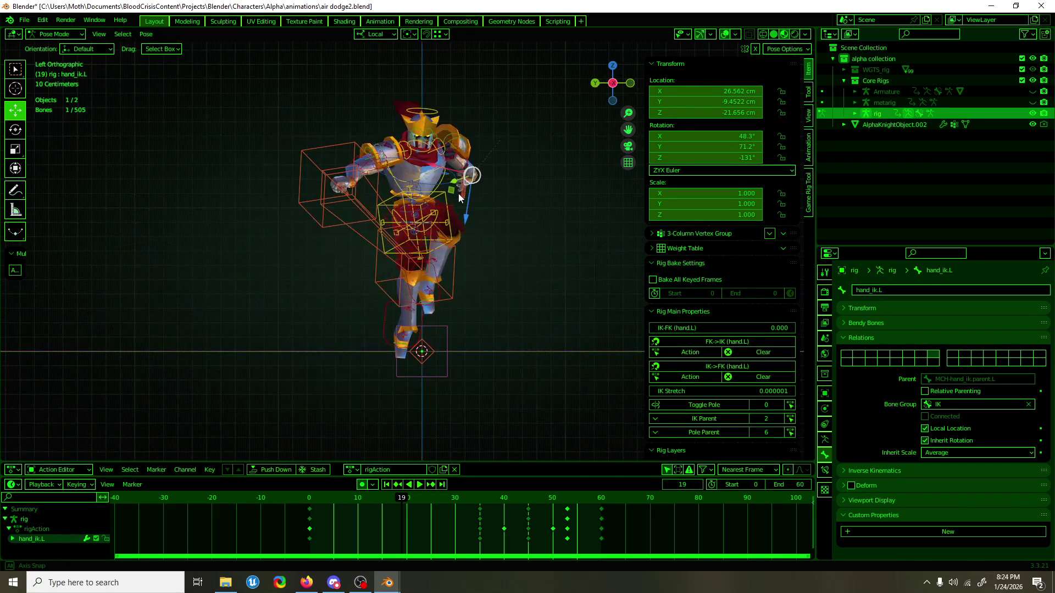
{"action": "key", "text": "ctrl+s"}
{"action": "scroll", "coordinate": [461, 214], "scroll_direction": "up", "scroll_amount": 2}
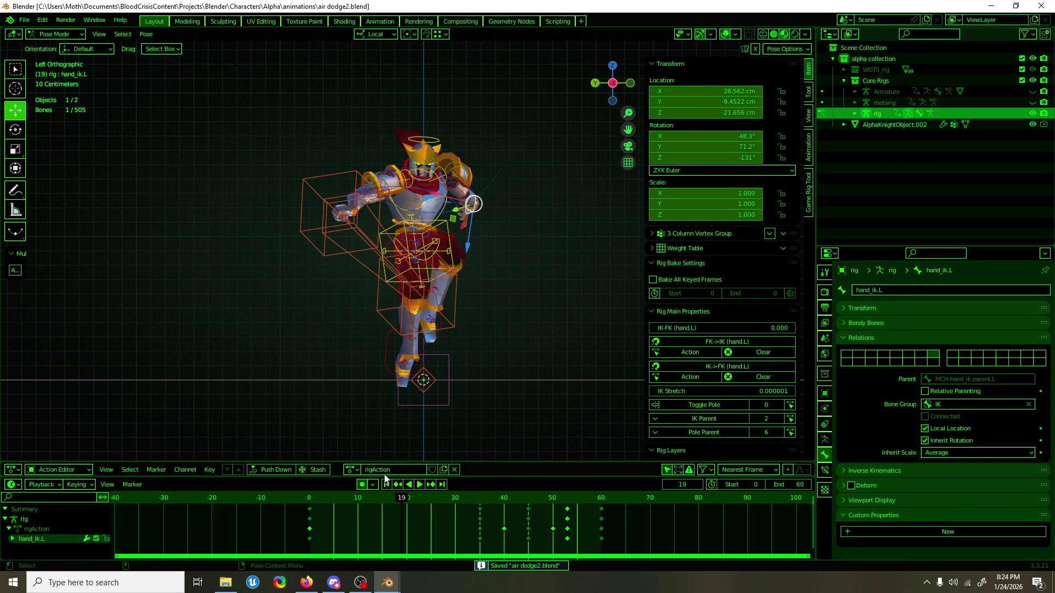
Return to Object Mode, reveal the metarig, select the Armature, and reset to frame 0.
{"action": "key", "text": "ctrl+Tab"}
{"action": "key", "text": "alt+h"}
{"action": "left_click", "coordinate": [511, 169]}
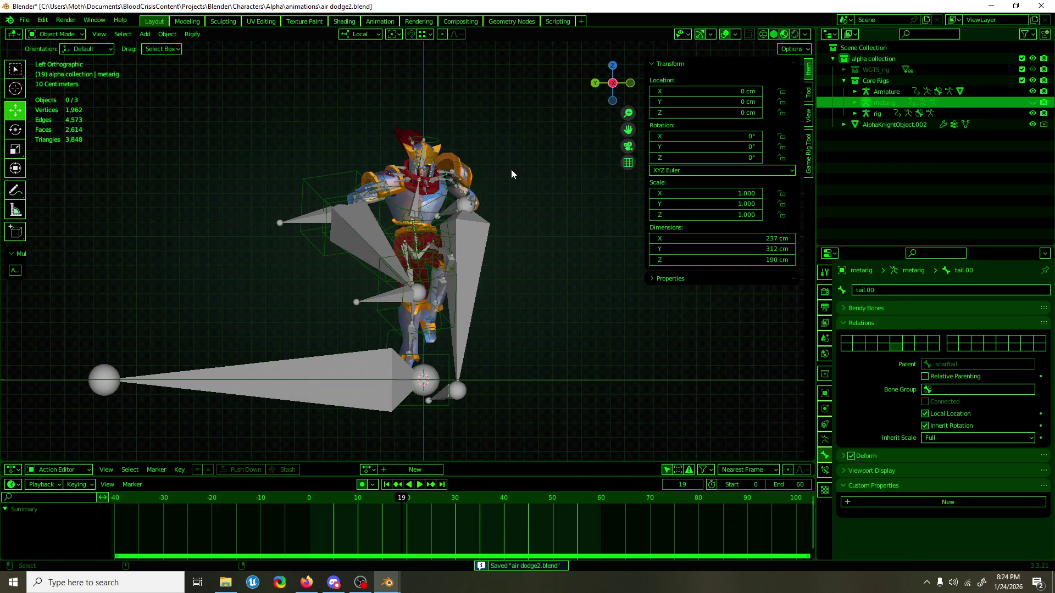
{"action": "left_click_drag", "start_coordinate": [505, 181], "coordinate": [392, 278]}
{"action": "left_click", "coordinate": [516, 235]}
{"action": "left_click_drag", "start_coordinate": [516, 235], "coordinate": [473, 245]}
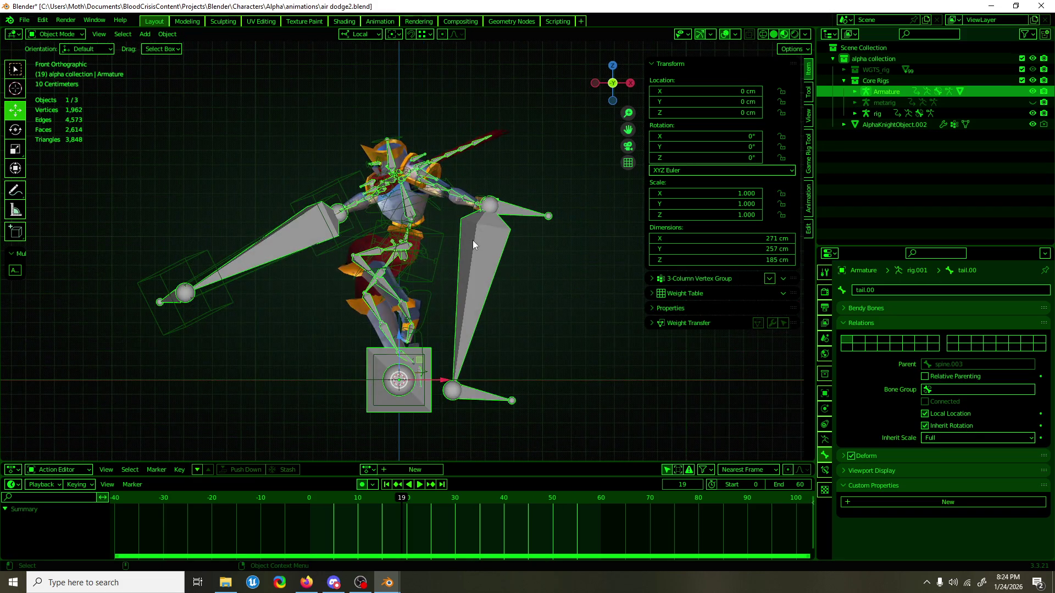
{"action": "left_click", "coordinate": [311, 498]}
{"action": "key", "text": "F3"}
Start an FBX export using the BC Anim Export preset.
{"action": "type", "text": "expo"}
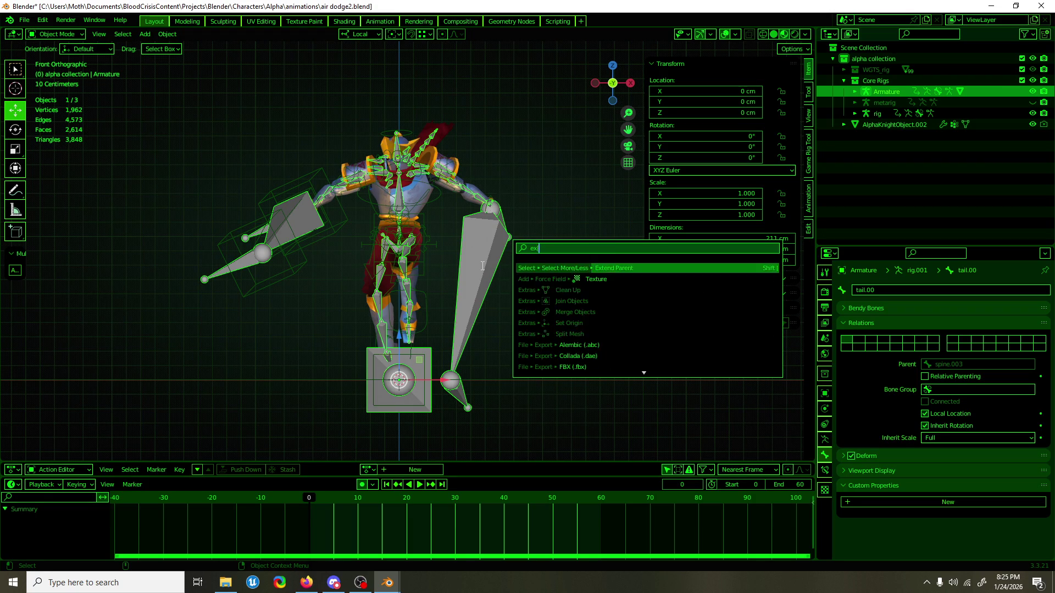
{"action": "key", "text": "Return"}
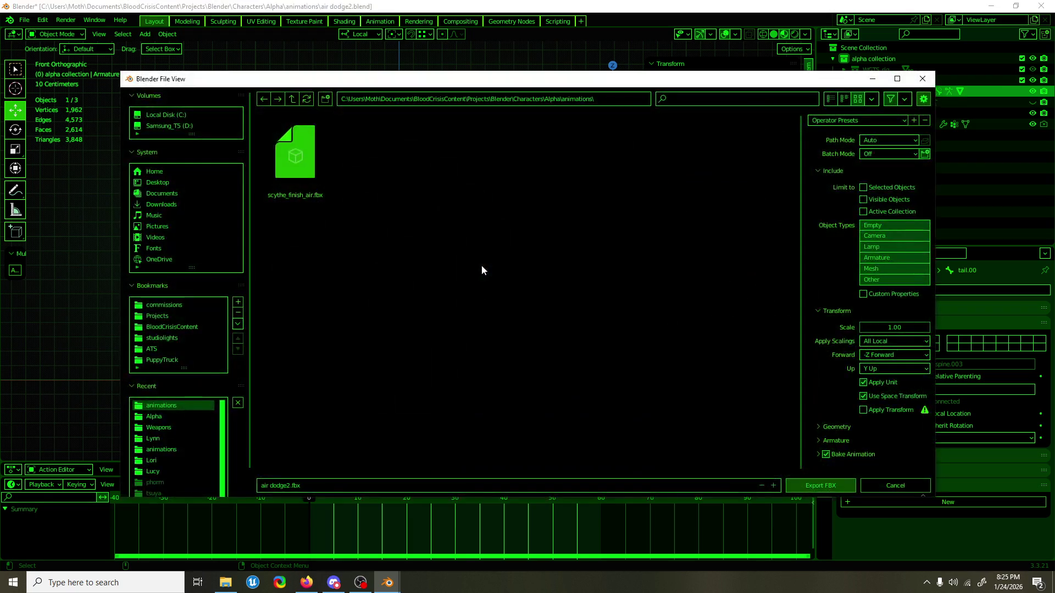
{"action": "left_click", "coordinate": [844, 119]}
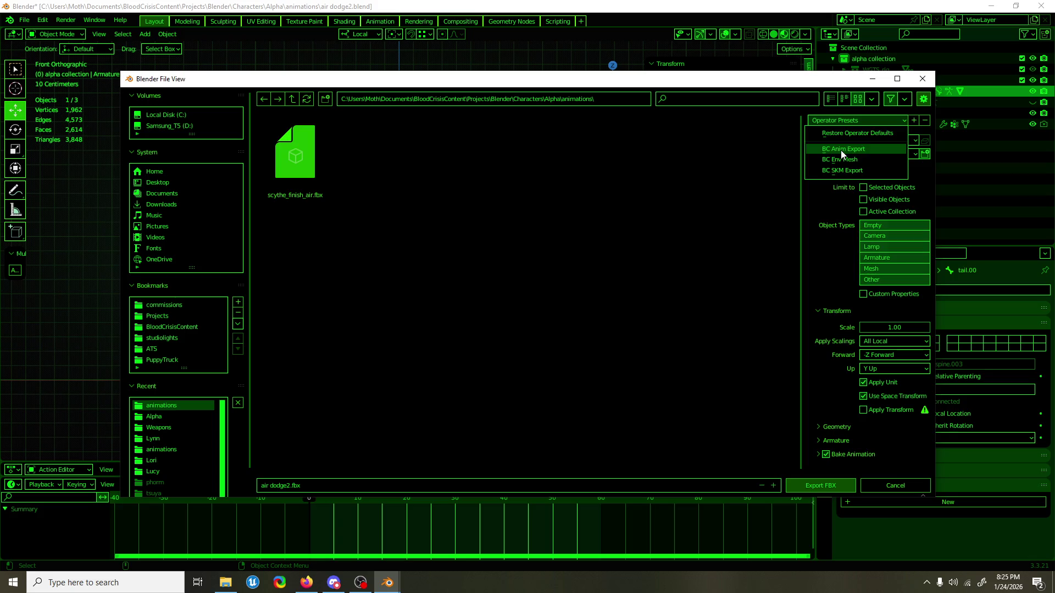
{"action": "left_click", "coordinate": [842, 150]}
Navigate to assets/Characters/AlphaKnight/animations as the export destination.
{"action": "left_click", "coordinate": [292, 100]}
{"action": "left_click", "coordinate": [292, 100]}
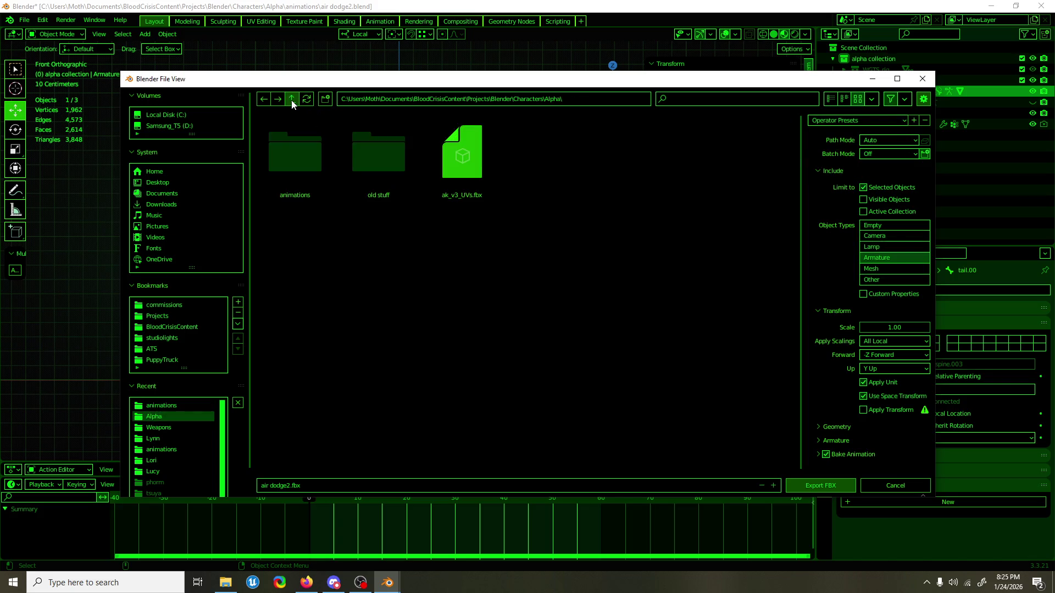
{"action": "left_click", "coordinate": [292, 100]}
{"action": "left_click", "coordinate": [292, 100]}
{"action": "left_click", "coordinate": [291, 100]}
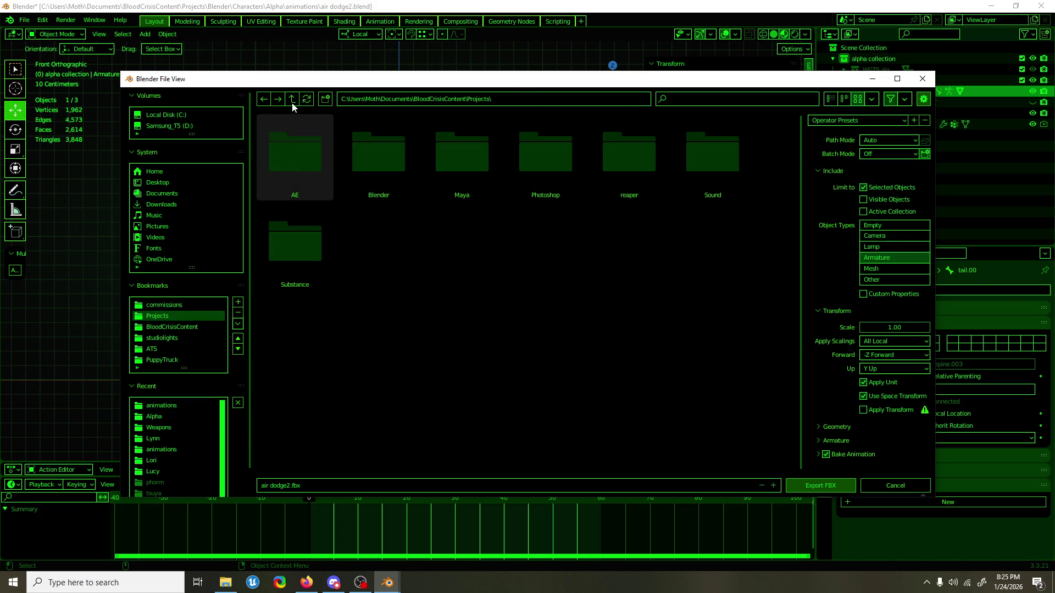
{"action": "double_click", "coordinate": [298, 142]}
{"action": "double_click", "coordinate": [298, 143]}
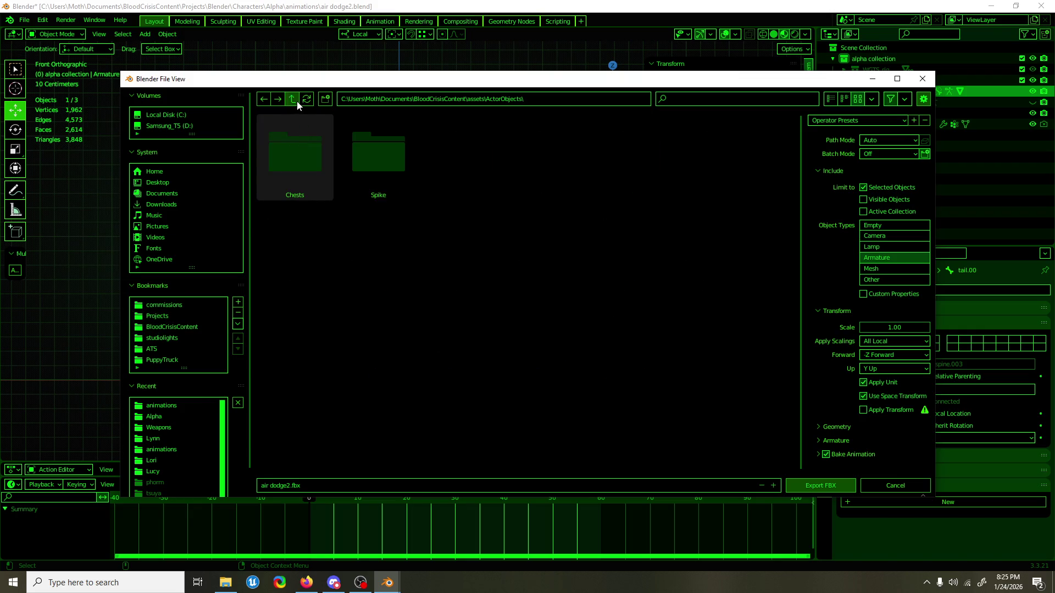
{"action": "left_click", "coordinate": [292, 100]}
{"action": "double_click", "coordinate": [526, 159]}
{"action": "double_click", "coordinate": [286, 156]}
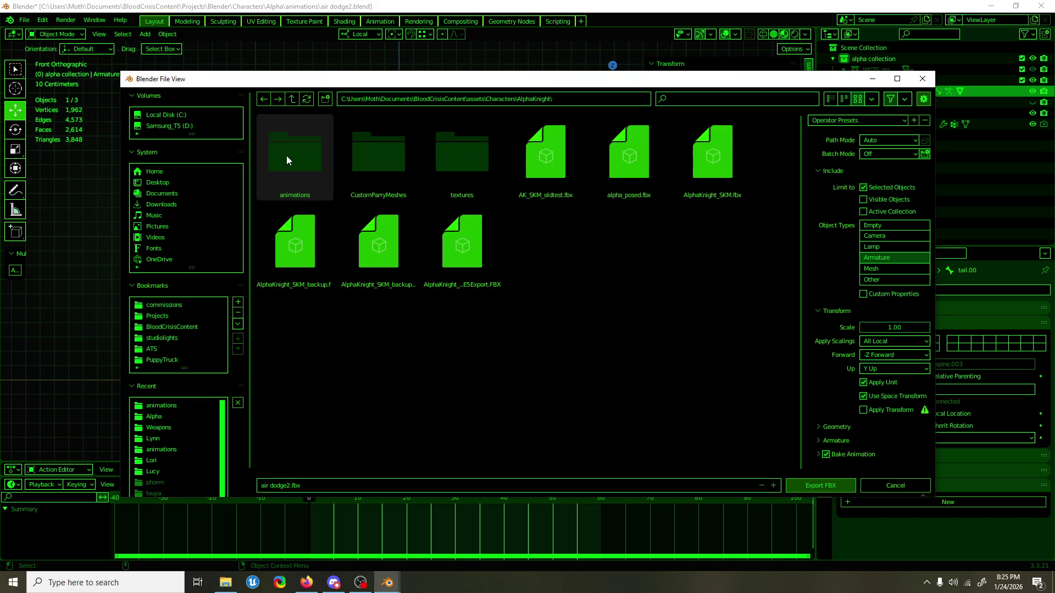
{"action": "double_click", "coordinate": [285, 156]}
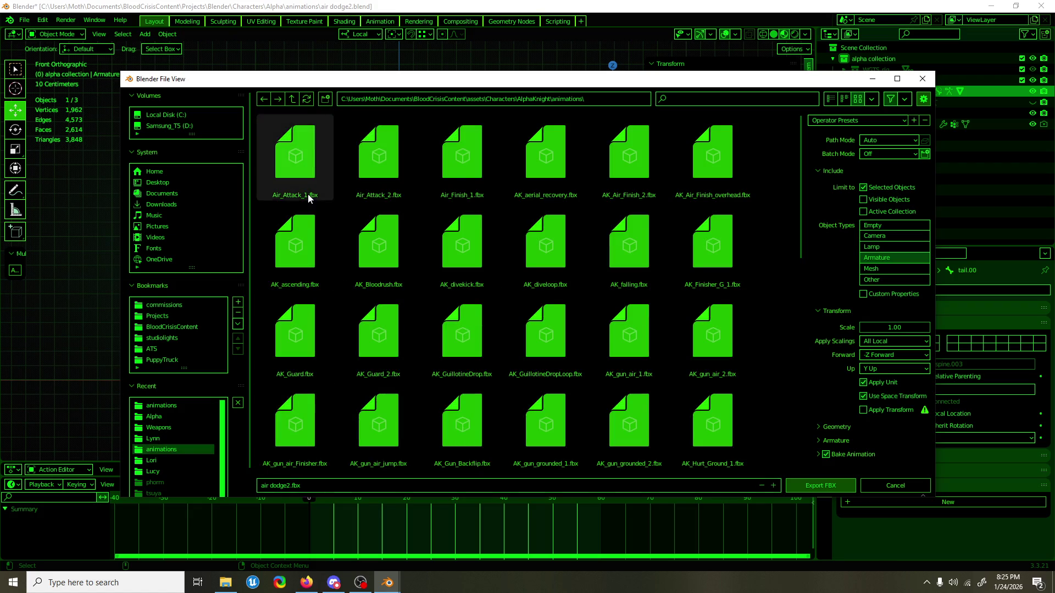
Name the file AK_airdodge.fbx, export it, and minimize Blender.
{"action": "left_click", "coordinate": [307, 220]}
{"action": "left_click", "coordinate": [280, 491]}
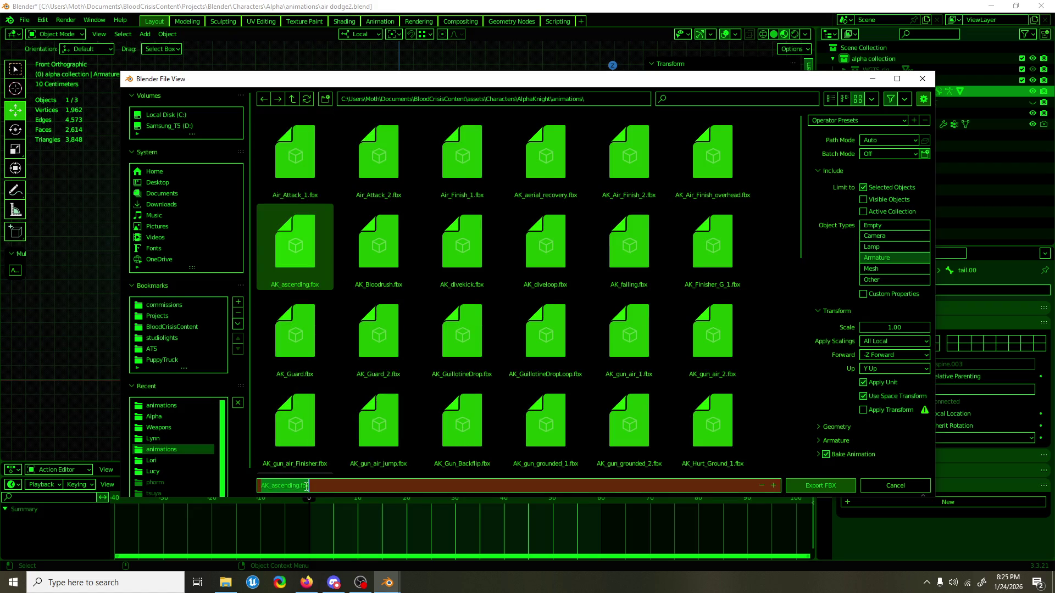
{"action": "left_click_drag", "start_coordinate": [300, 486], "coordinate": [276, 486]}
{"action": "type", "text": "irdodge"}
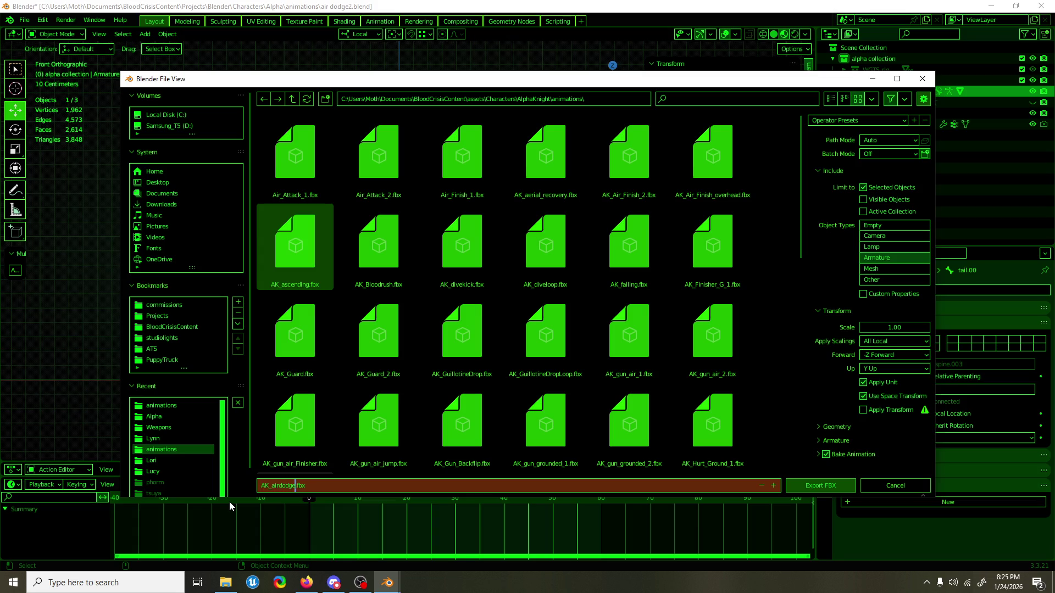
{"action": "key", "text": "Return"}
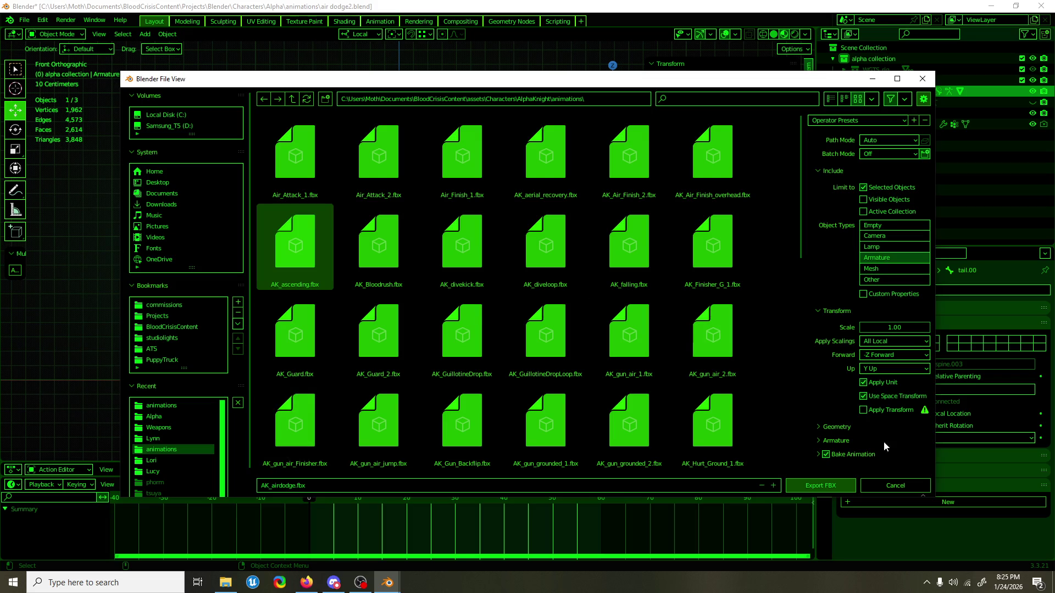
{"action": "left_click", "coordinate": [820, 485]}
{"action": "left_click", "coordinate": [990, 6]}
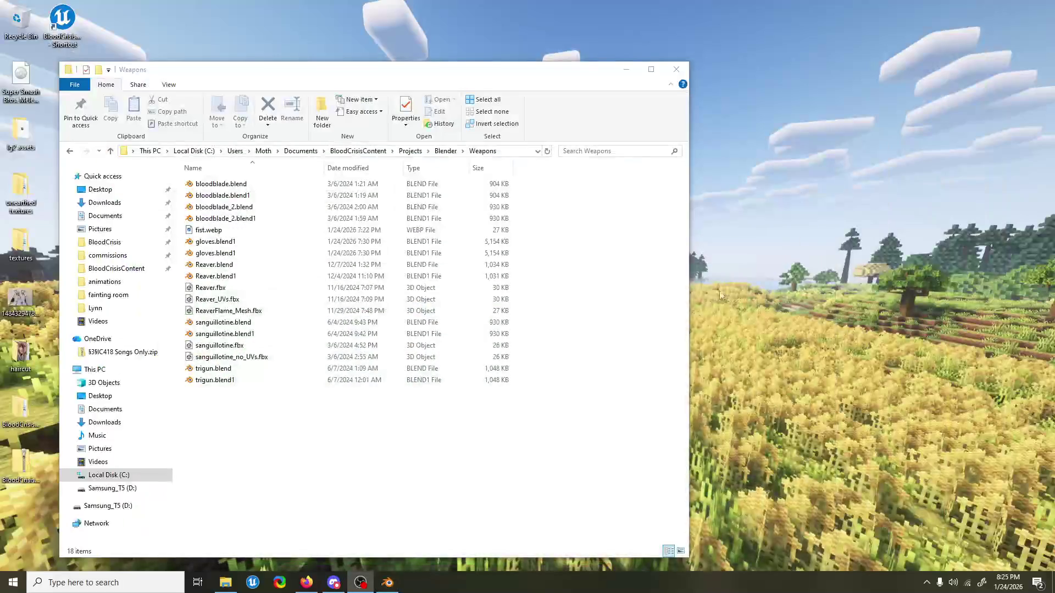
Minimize the Weapons File Explorer window.
{"action": "left_click", "coordinate": [626, 69]}
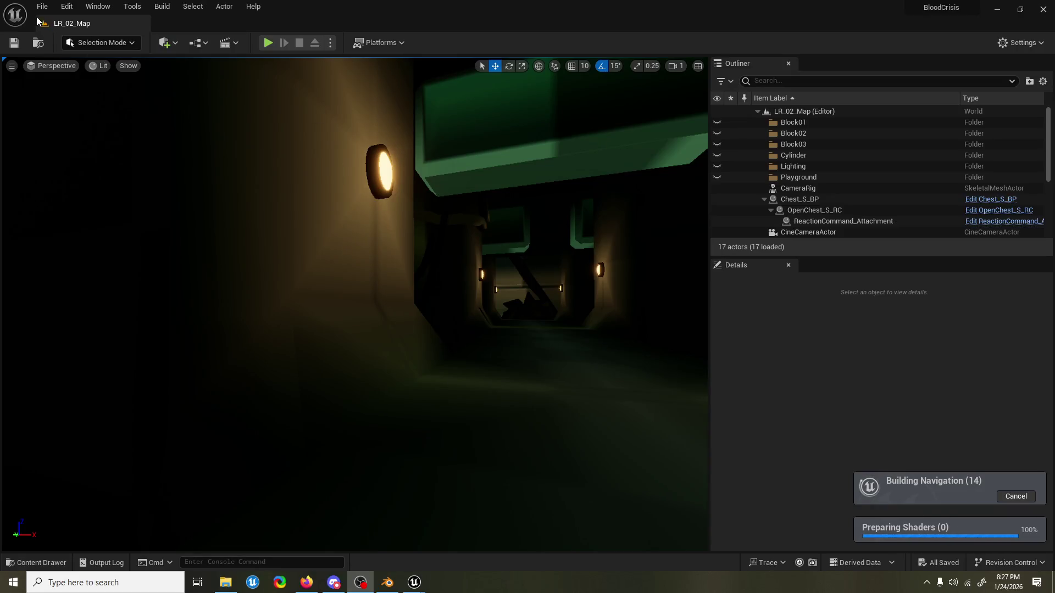
Locate the AK_Player Animations folder through an 'air' asset search.
{"action": "left_click", "coordinate": [226, 582]}
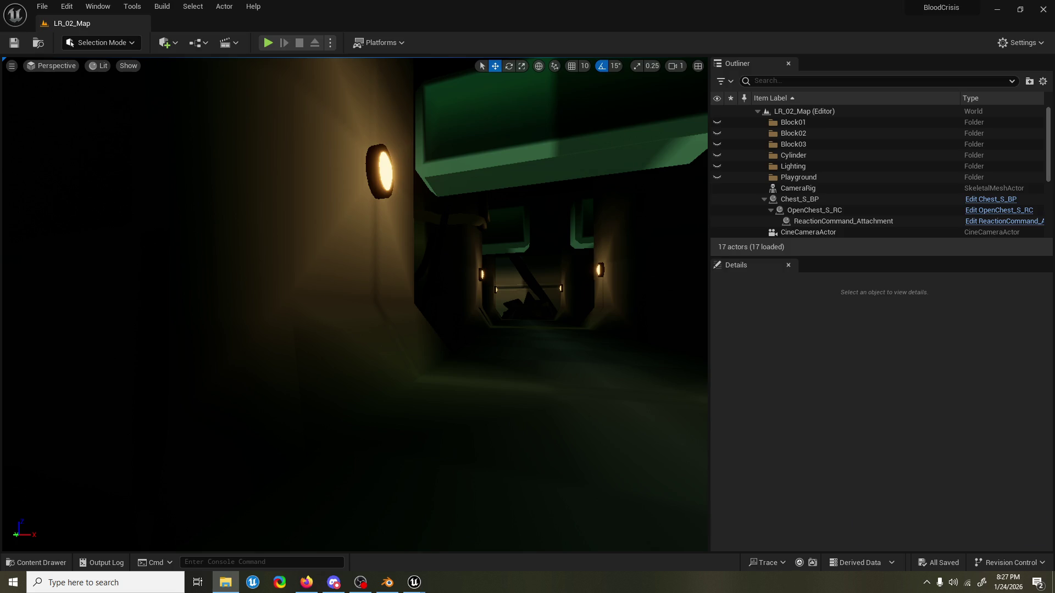
{"action": "left_click", "coordinate": [41, 563]}
{"action": "left_click", "coordinate": [246, 312]}
{"action": "type", "text": "air"}
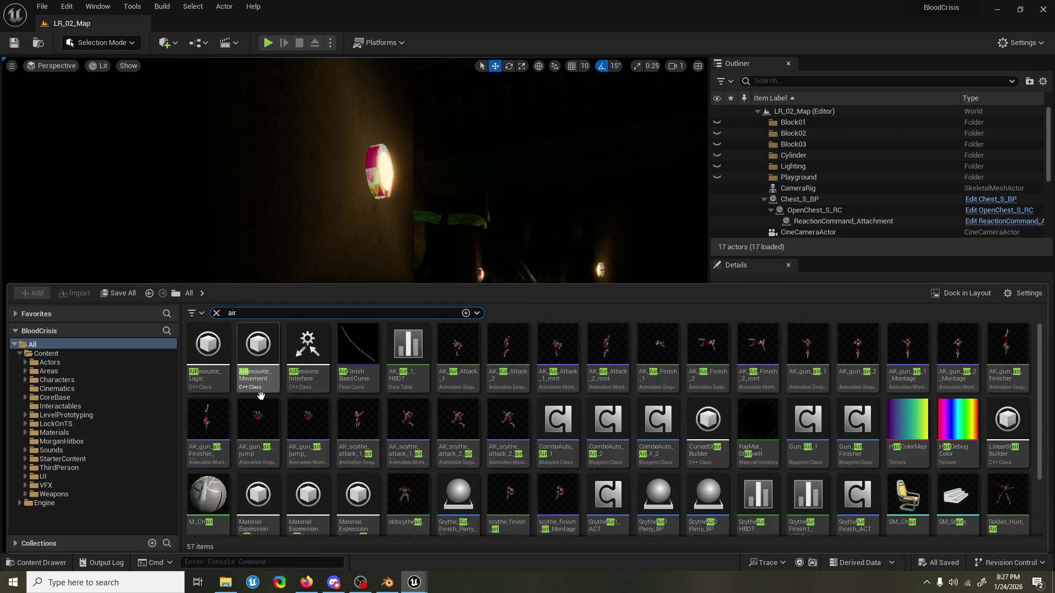
{"action": "left_click", "coordinate": [258, 422]}
{"action": "key", "text": "ctrl+b"}
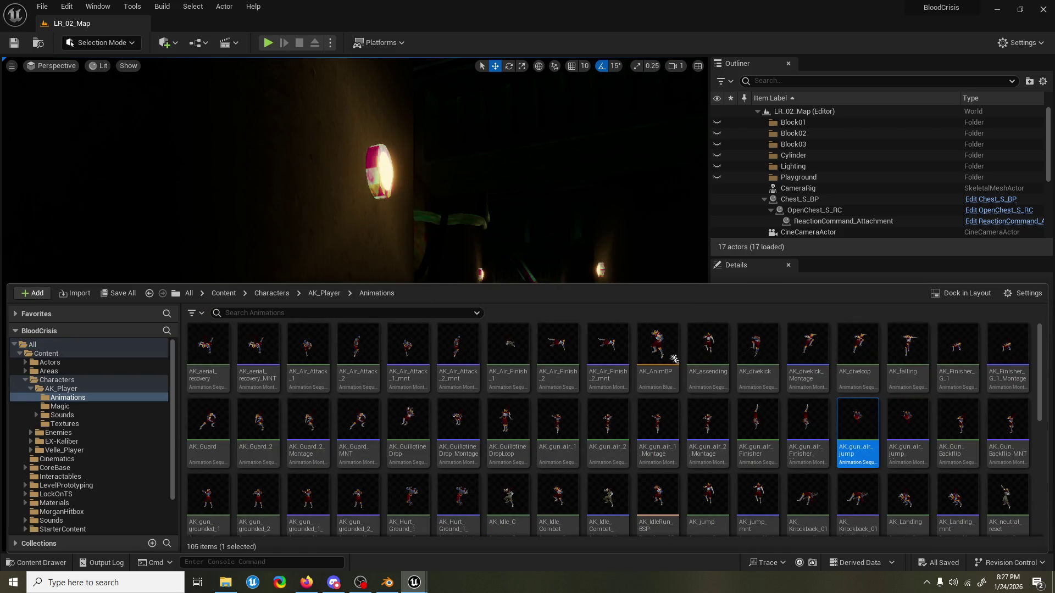
Import the air-dodge FBX there with the AlphaKnight_SKM_Skeleton skeleton.
{"action": "left_click_drag", "start_coordinate": [1045, 360], "coordinate": [636, 411]}
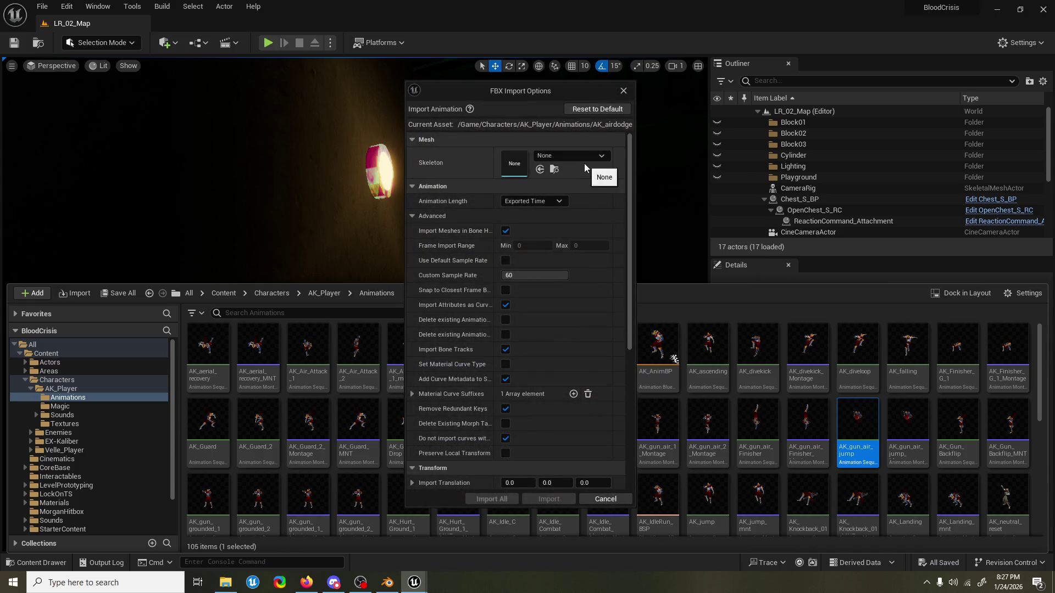
{"action": "left_click", "coordinate": [574, 156]}
{"action": "left_click", "coordinate": [602, 271]}
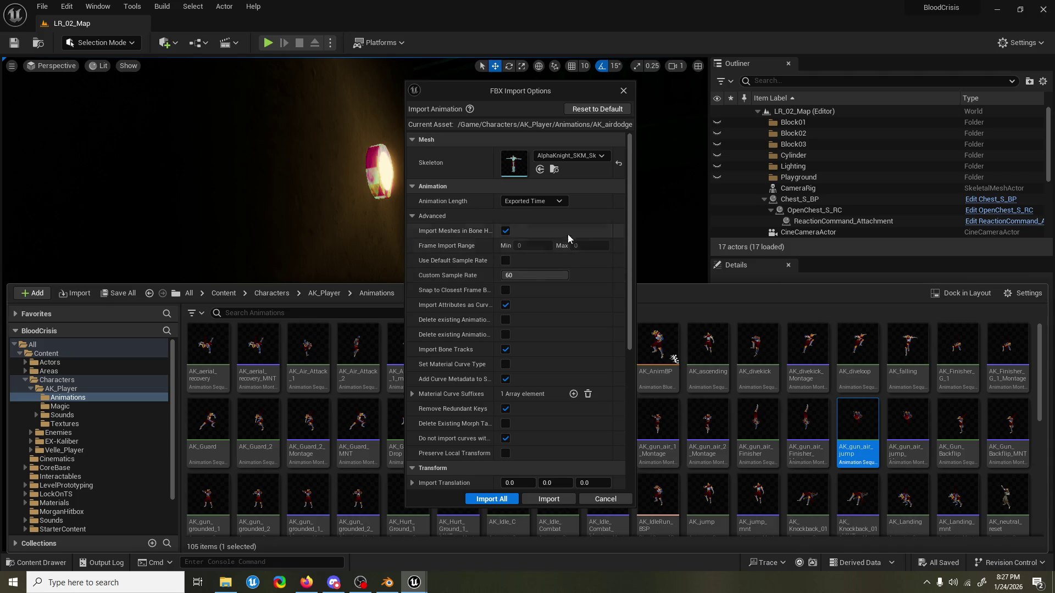
{"action": "left_click", "coordinate": [492, 499]}
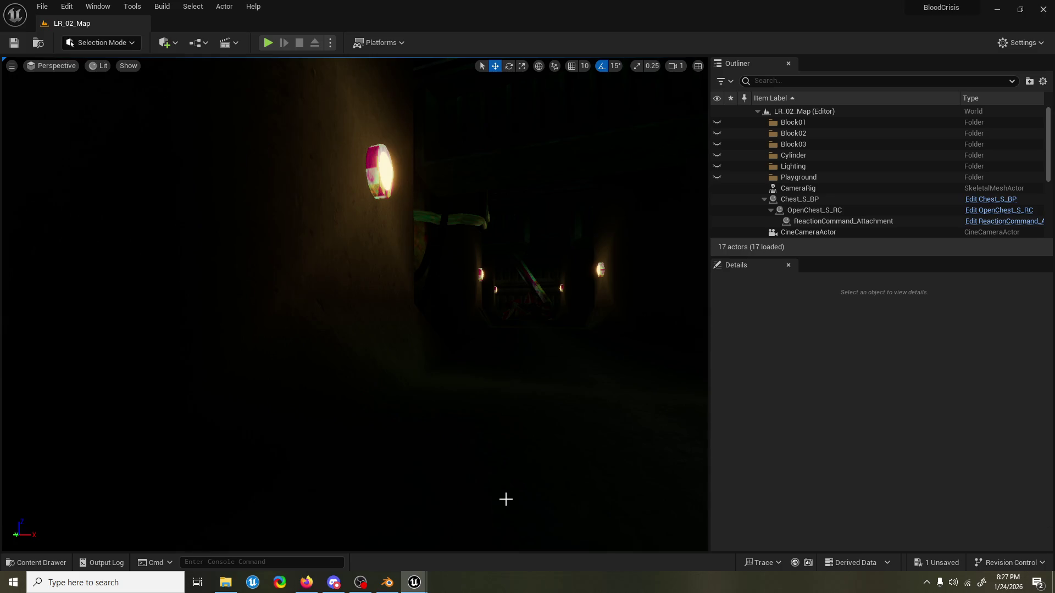
{"action": "left_click", "coordinate": [38, 563]}
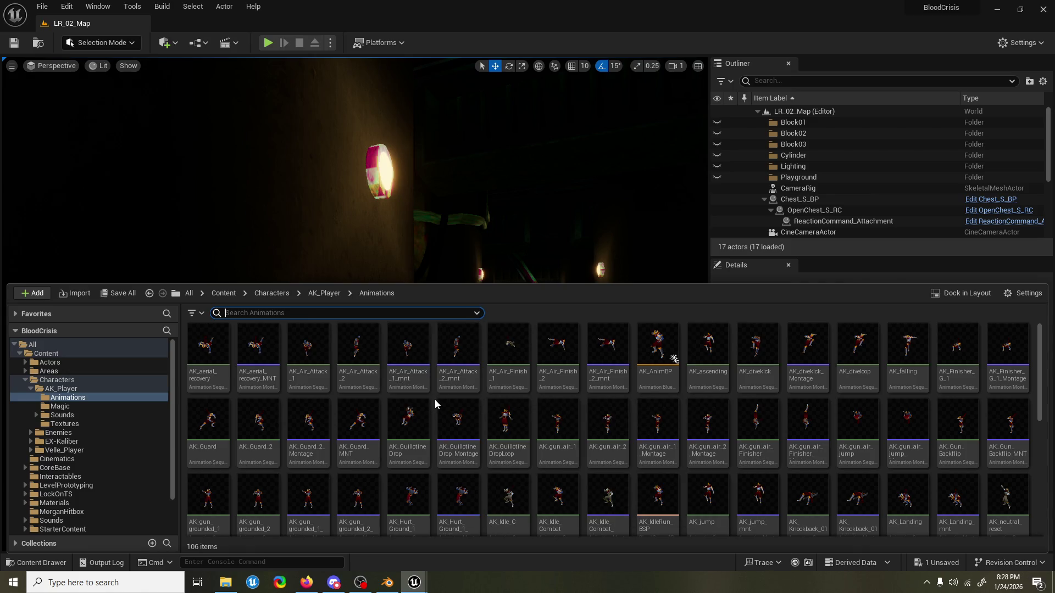
Create AK_airdodge_Montage from AK_airdodge, open it, and scrub its preview.
{"action": "scroll", "coordinate": [434, 400], "scroll_direction": "down", "scroll_amount": 5}
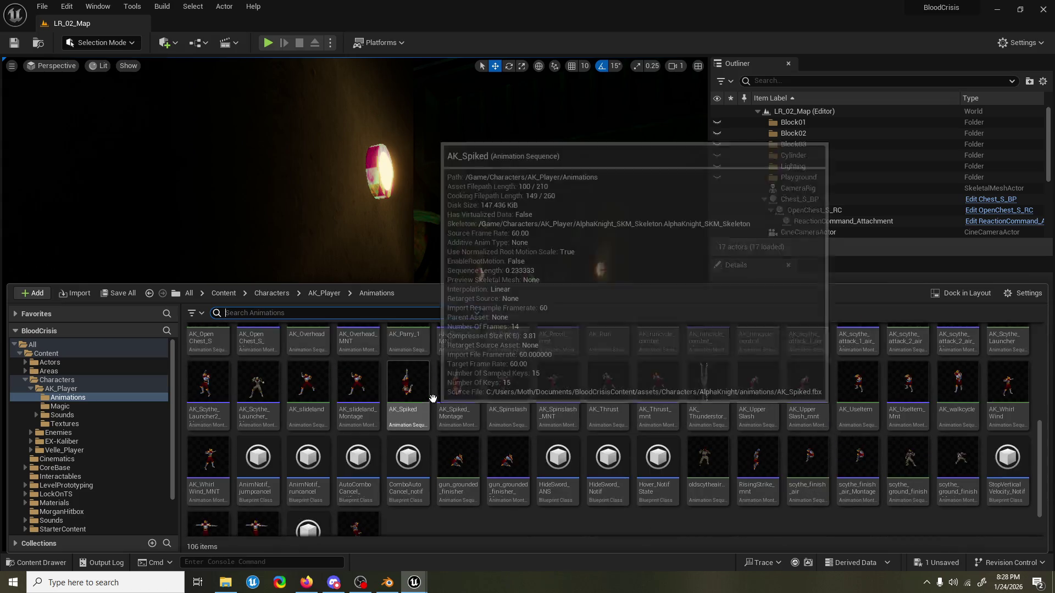
{"action": "scroll", "coordinate": [433, 399], "scroll_direction": "down", "scroll_amount": 1}
{"action": "left_click", "coordinate": [363, 487]}
{"action": "right_click", "coordinate": [364, 486]}
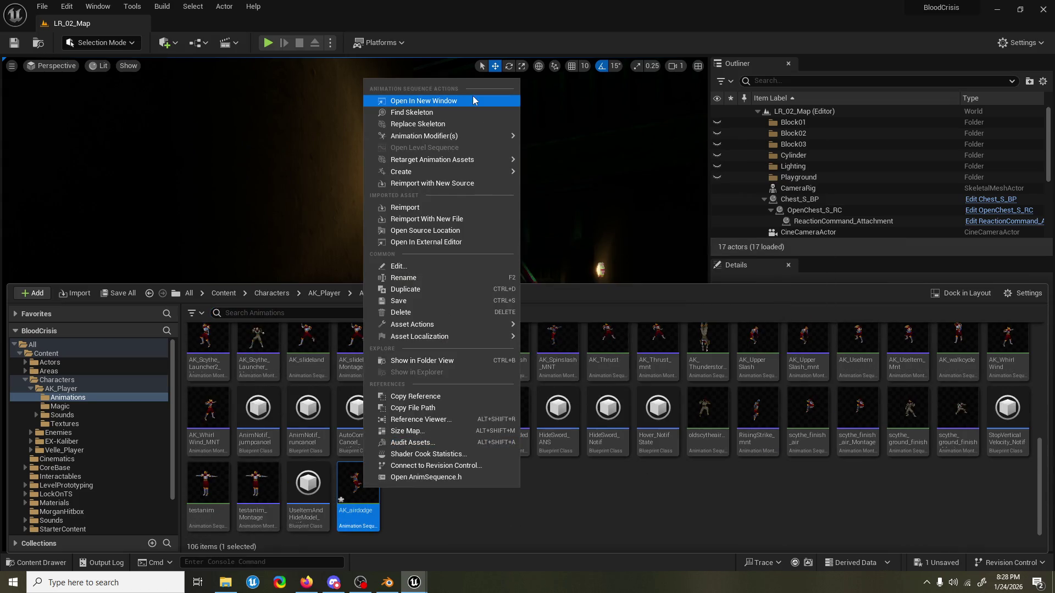
{"action": "mouse_move", "coordinate": [505, 171]}
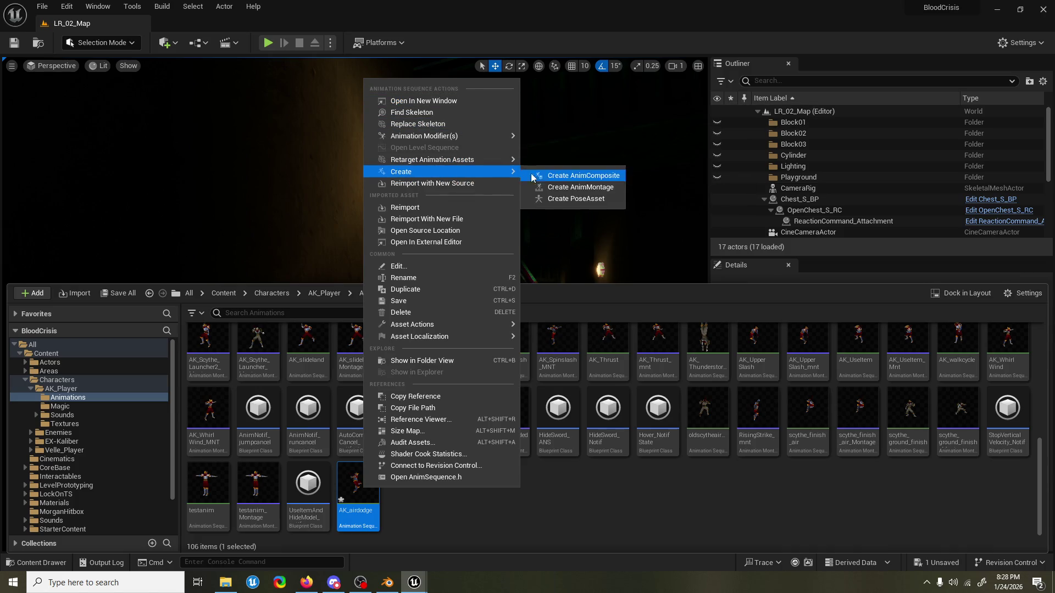
{"action": "left_click", "coordinate": [566, 187]}
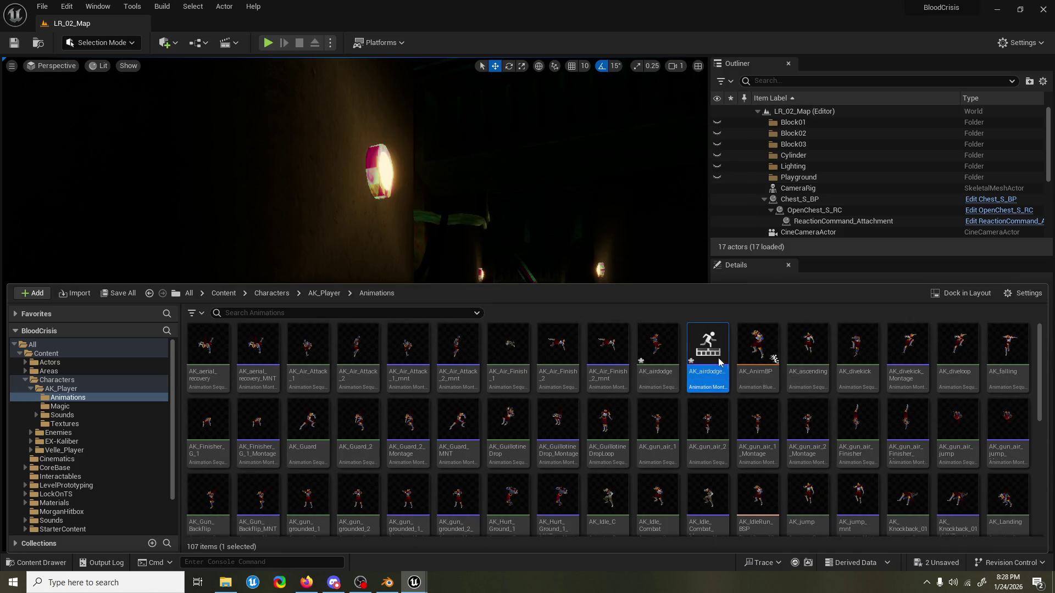
{"action": "double_click", "coordinate": [707, 387]}
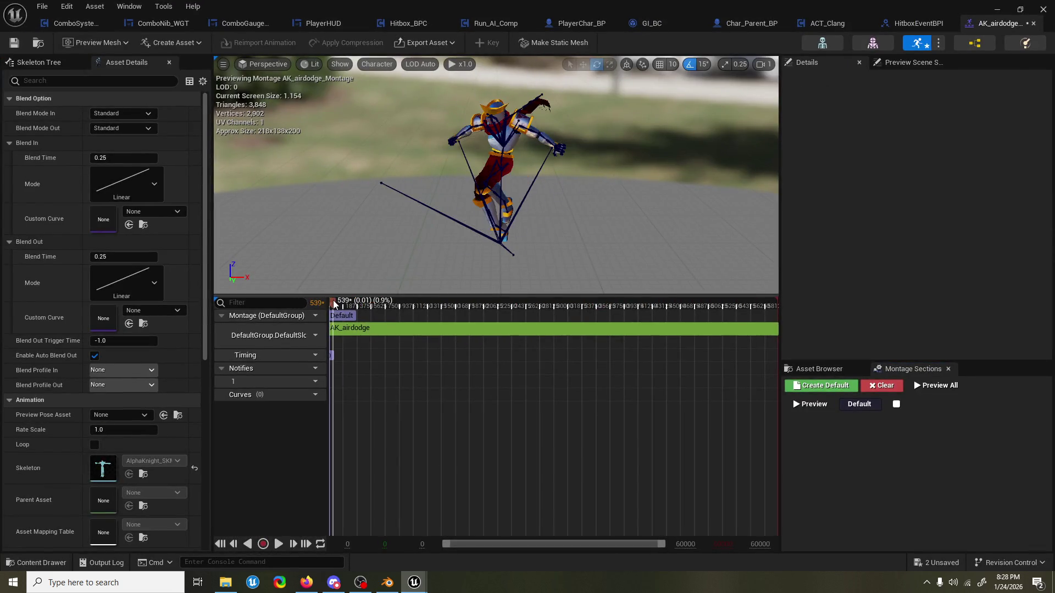
{"action": "left_click_drag", "start_coordinate": [334, 305], "coordinate": [786, 318]}
Reset the montage preview to its start and search all content for 'aerial'.
{"action": "left_click", "coordinate": [326, 308]}
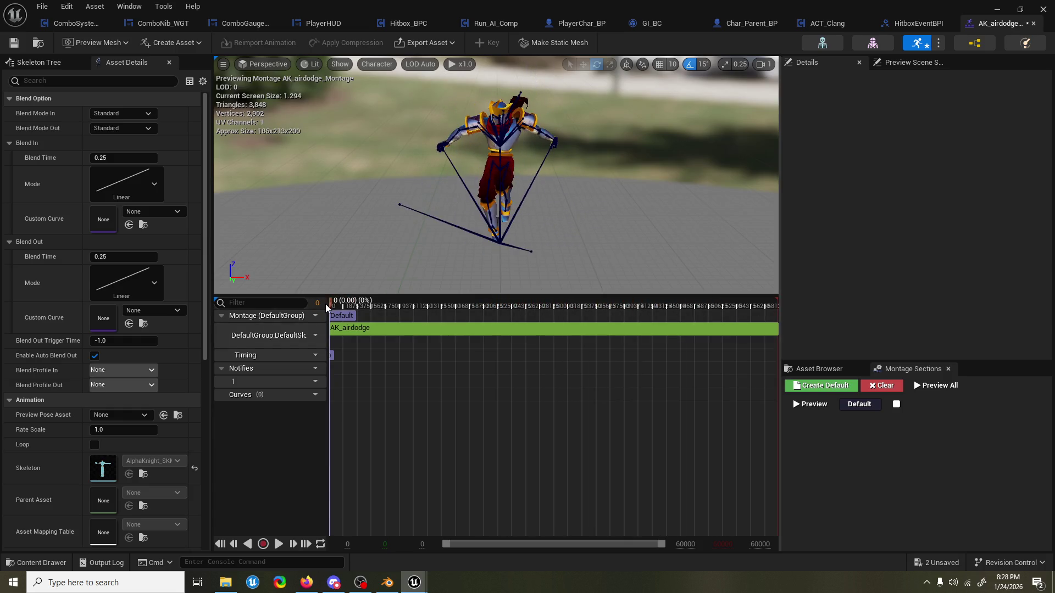
{"action": "left_click", "coordinate": [37, 562]}
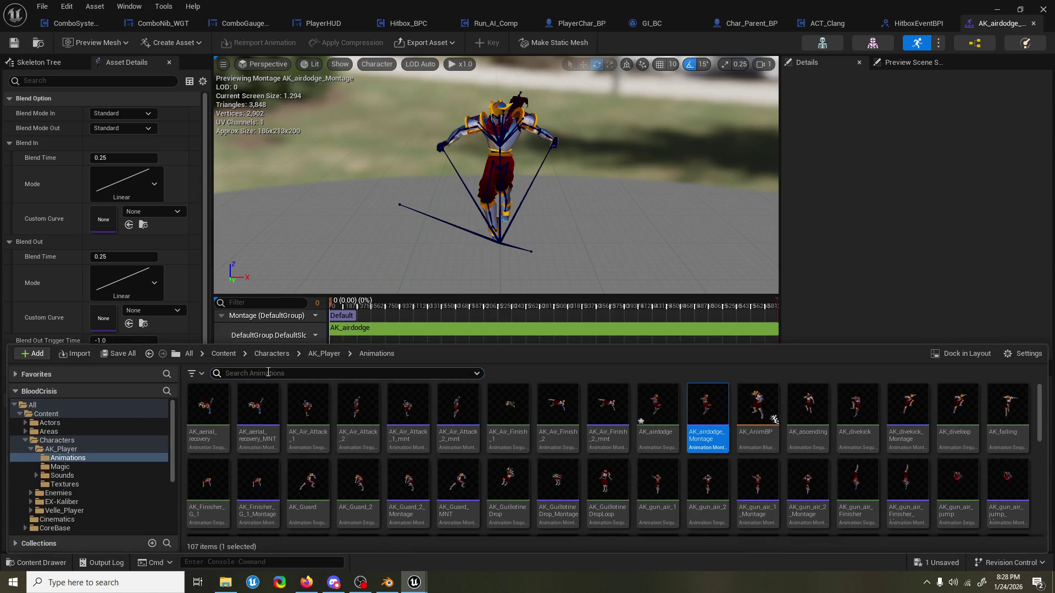
{"action": "left_click", "coordinate": [29, 563]}
{"action": "left_click", "coordinate": [28, 564]}
{"action": "left_click", "coordinate": [123, 404]}
{"action": "left_click", "coordinate": [261, 377]}
{"action": "type", "text": "aerial"}
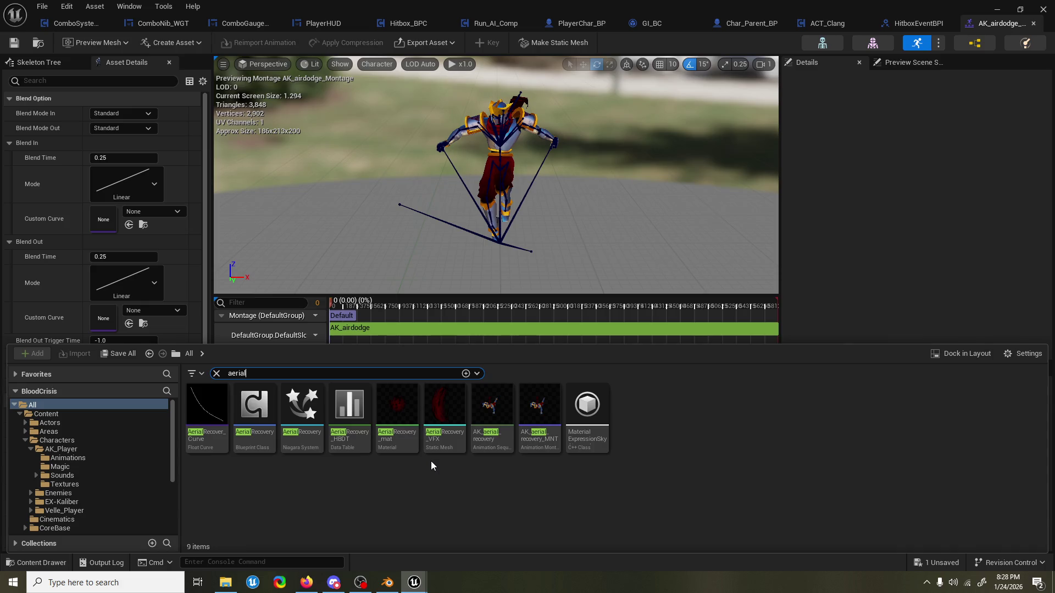
{"action": "key", "text": "alt+Tab"}
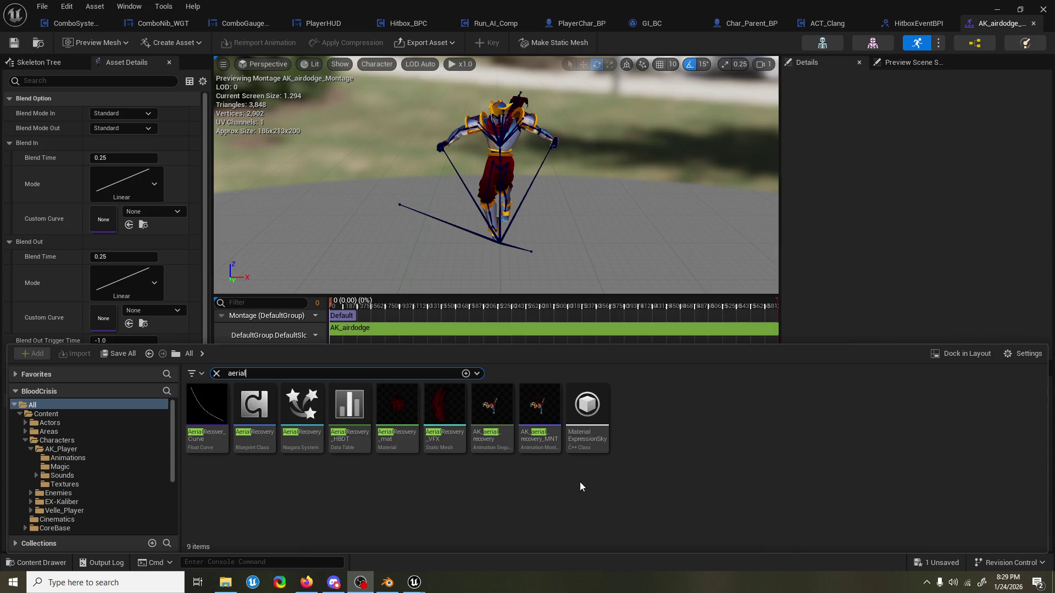
Review AK_aerial_recovery_MNT's notifies, then open and locate the AerialRecovery blueprint.
{"action": "double_click", "coordinate": [539, 409]}
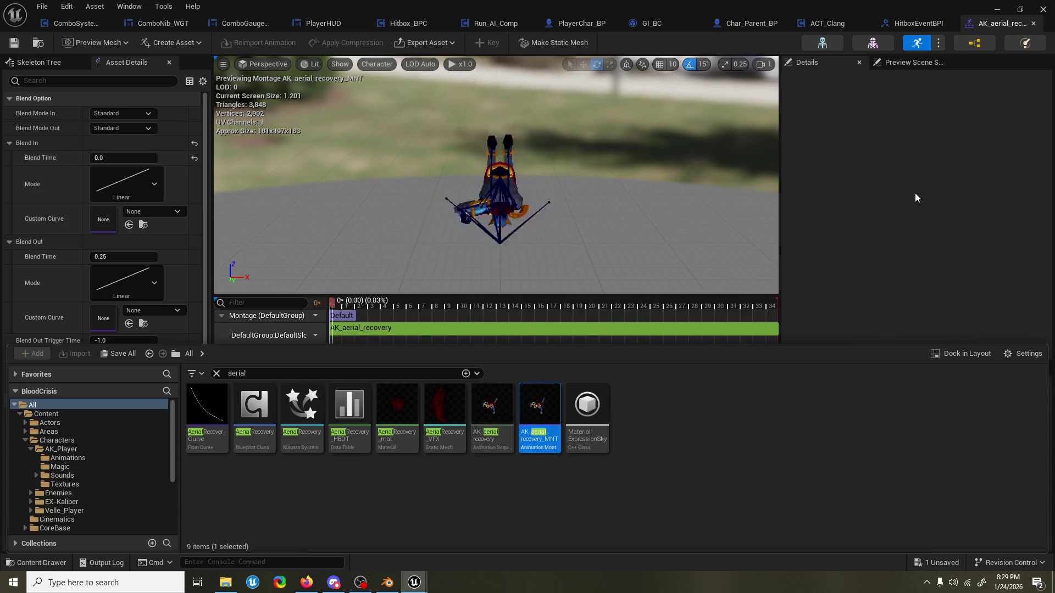
{"action": "left_click", "coordinate": [915, 192]}
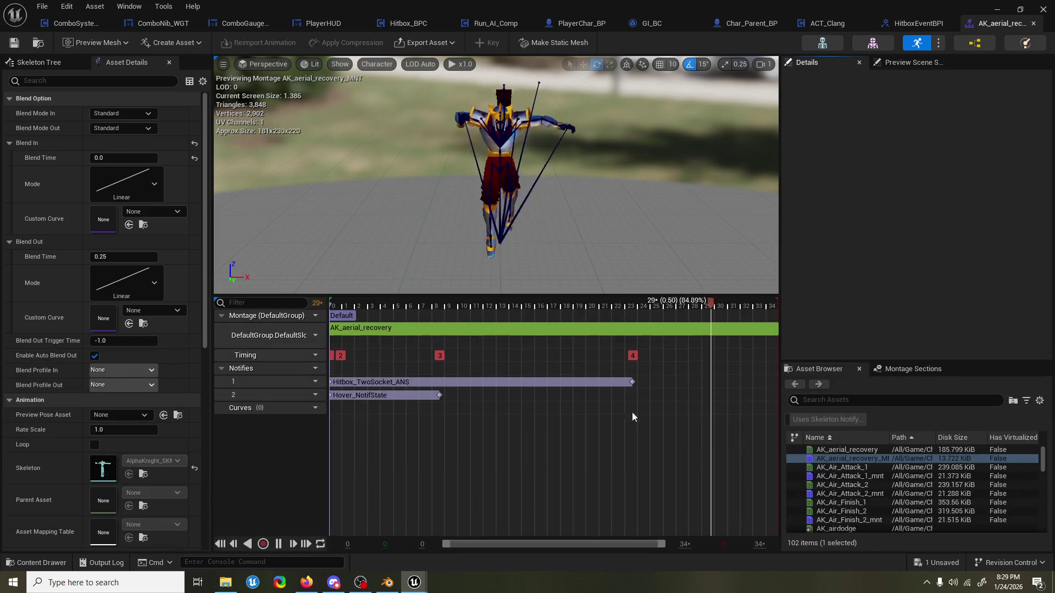
{"action": "left_click", "coordinate": [400, 379]}
{"action": "left_click", "coordinate": [391, 395], "text": "shift"}
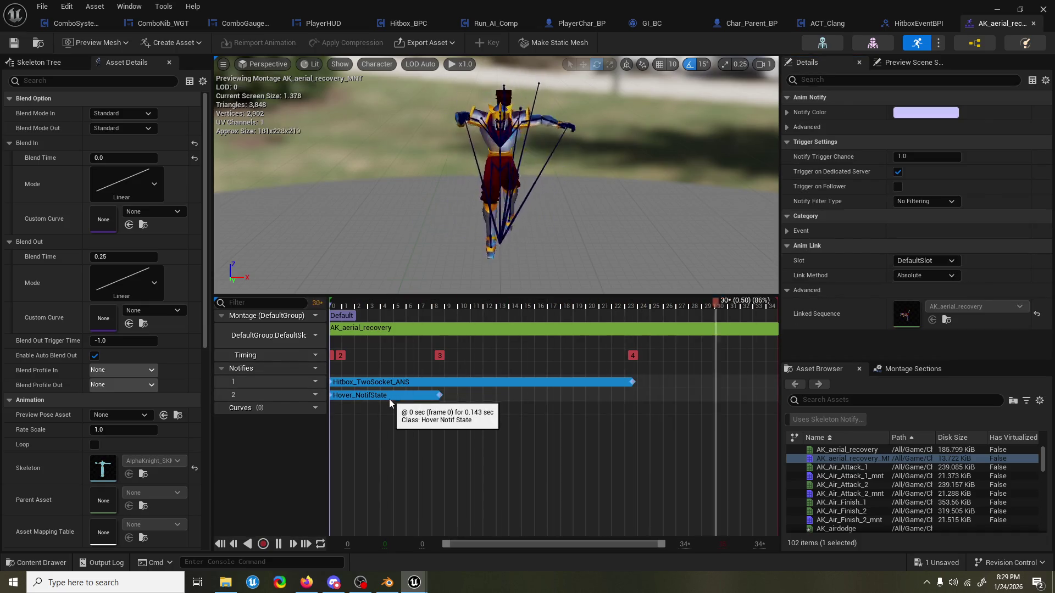
{"action": "left_click", "coordinate": [607, 419]}
{"action": "key", "text": "space"}
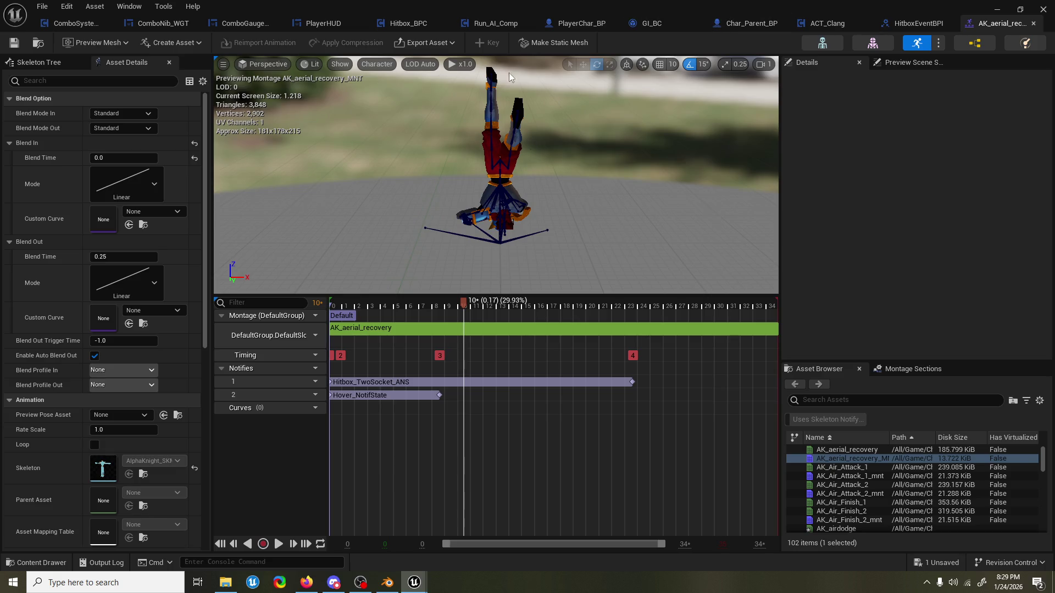
{"action": "left_click", "coordinate": [36, 563]}
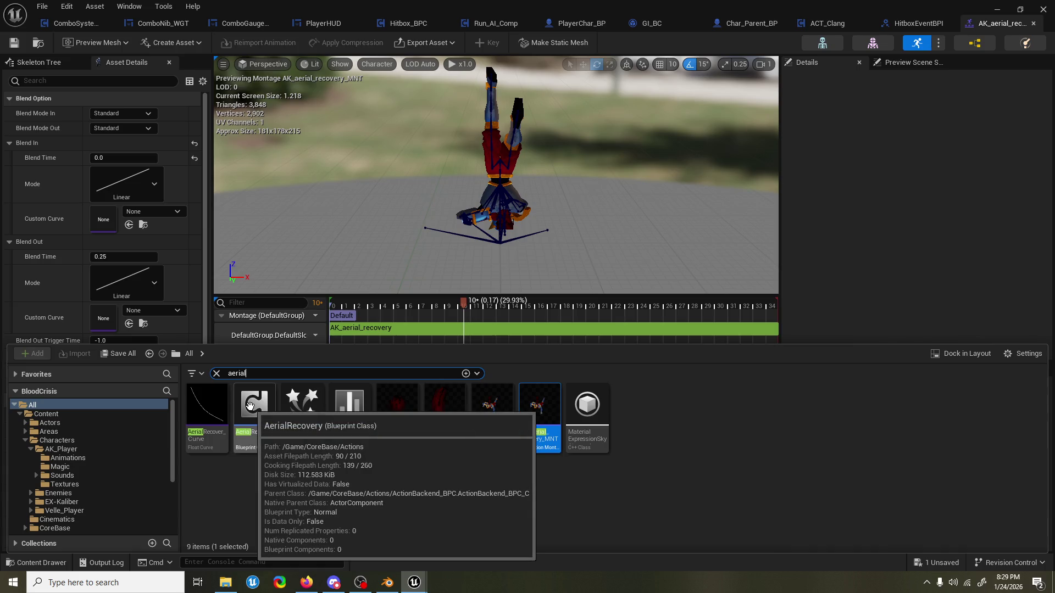
{"action": "double_click", "coordinate": [254, 409]}
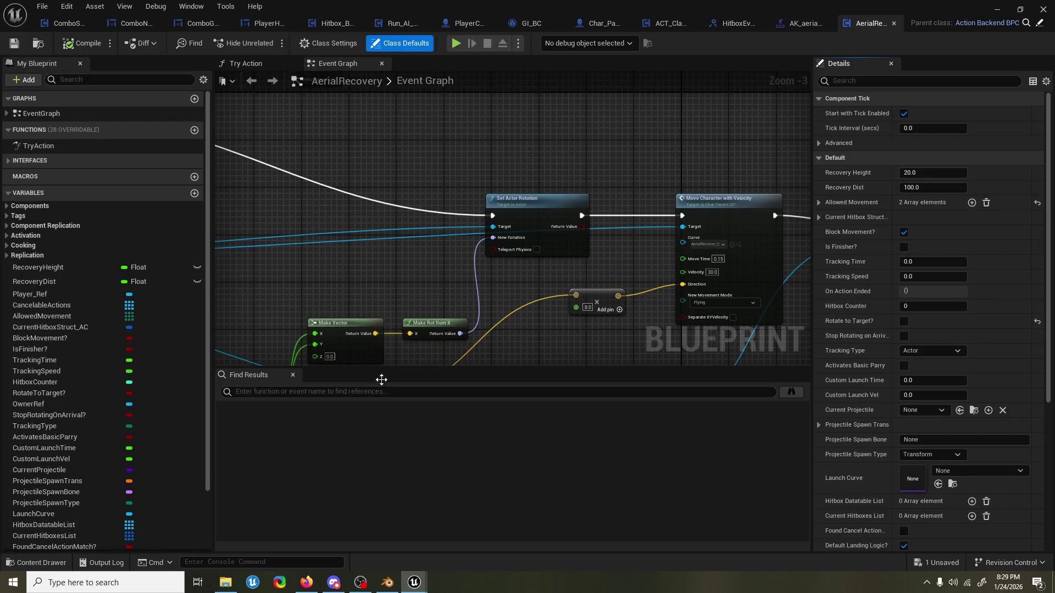
{"action": "key", "text": "ctrl+space"}
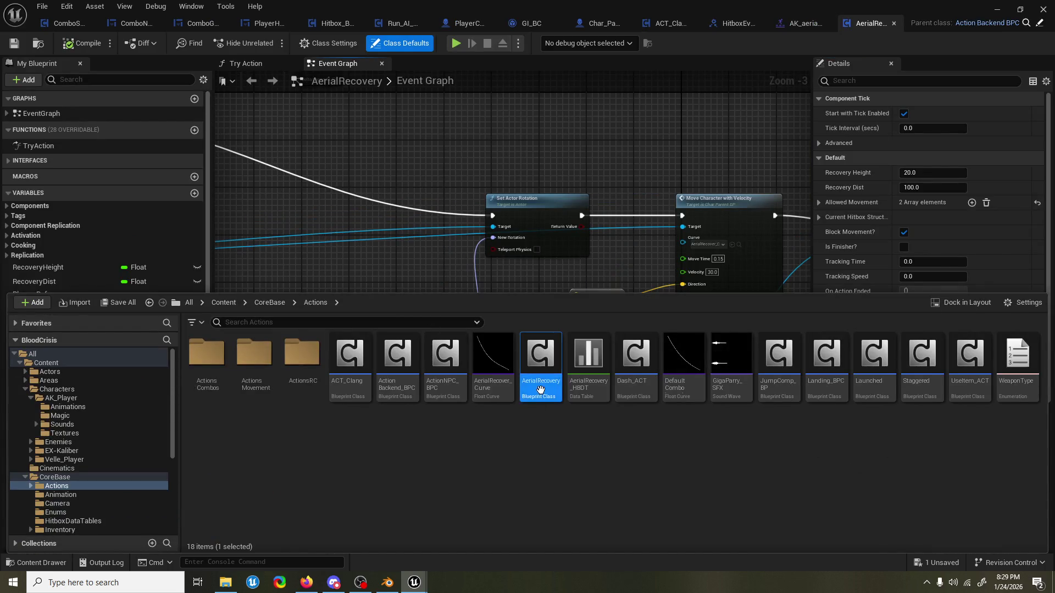
Duplicate AerialRecovery as AirDodge_ACT.
{"action": "key", "text": "ctrl+c"}
{"action": "key", "text": "ctrl+v"}
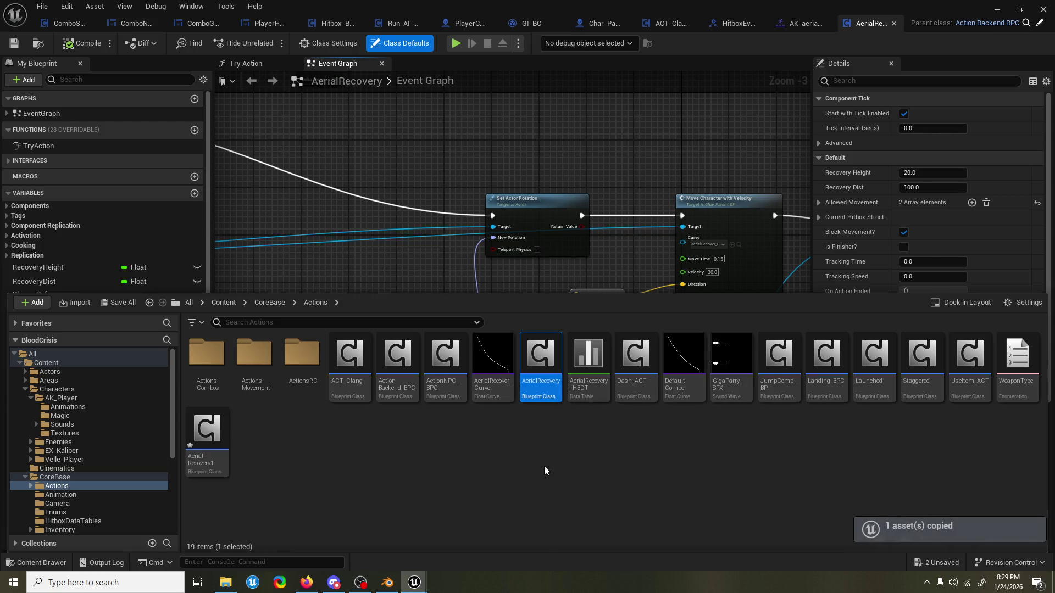
{"action": "type", "text": "AirDod"}
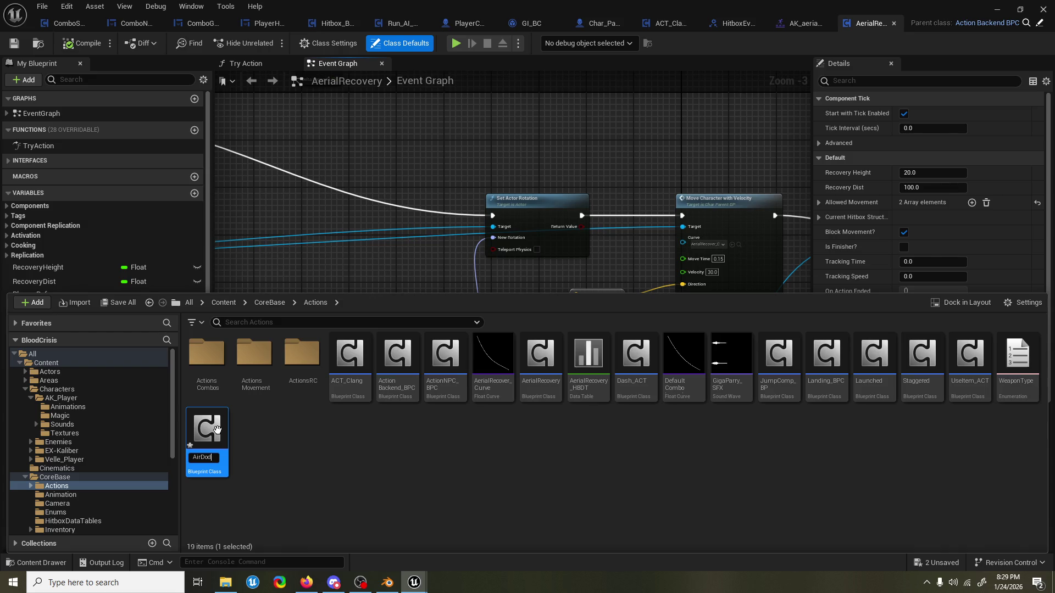
{"action": "type", "text": "ge_ACT"}
{"action": "key", "text": "Return"}
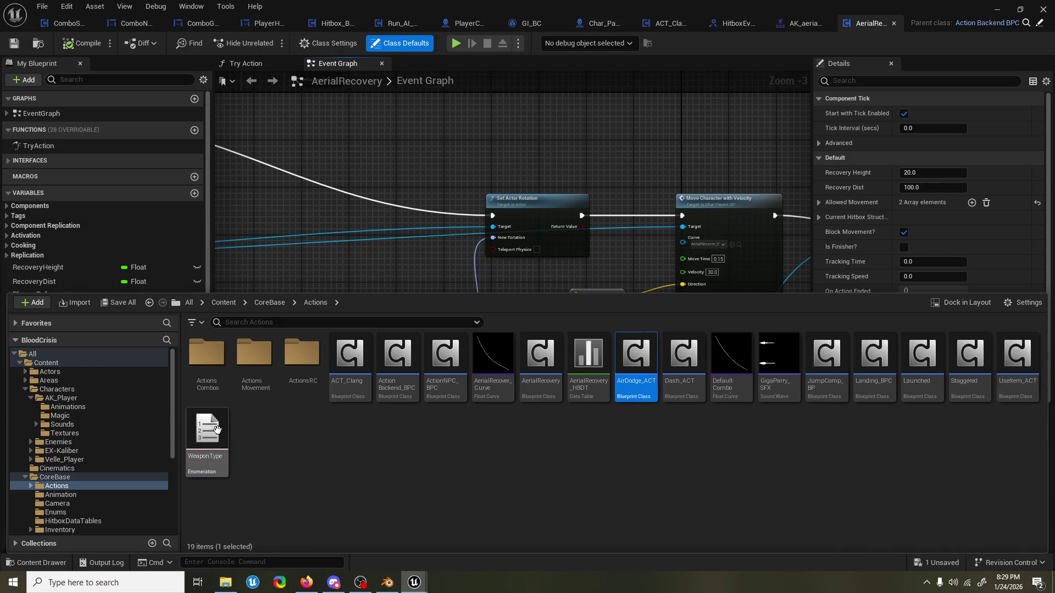
Rename the original to AerialRecovery_ACT and open AirDodge_ACT.
{"action": "left_click", "coordinate": [549, 353]}
{"action": "key", "text": "F2"}
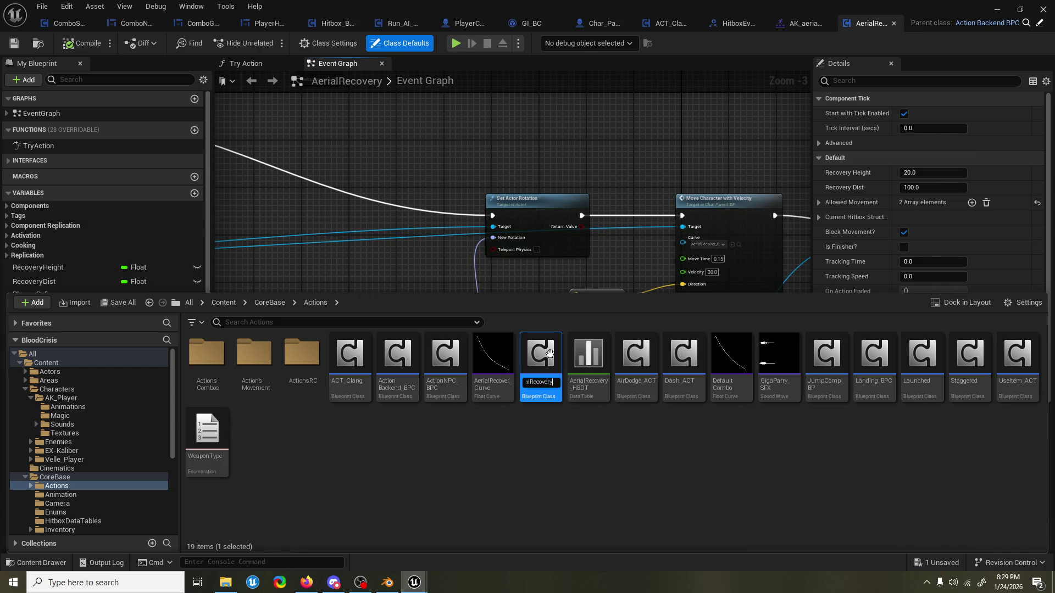
{"action": "type", "text": "_ACT"}
{"action": "key", "text": "Return"}
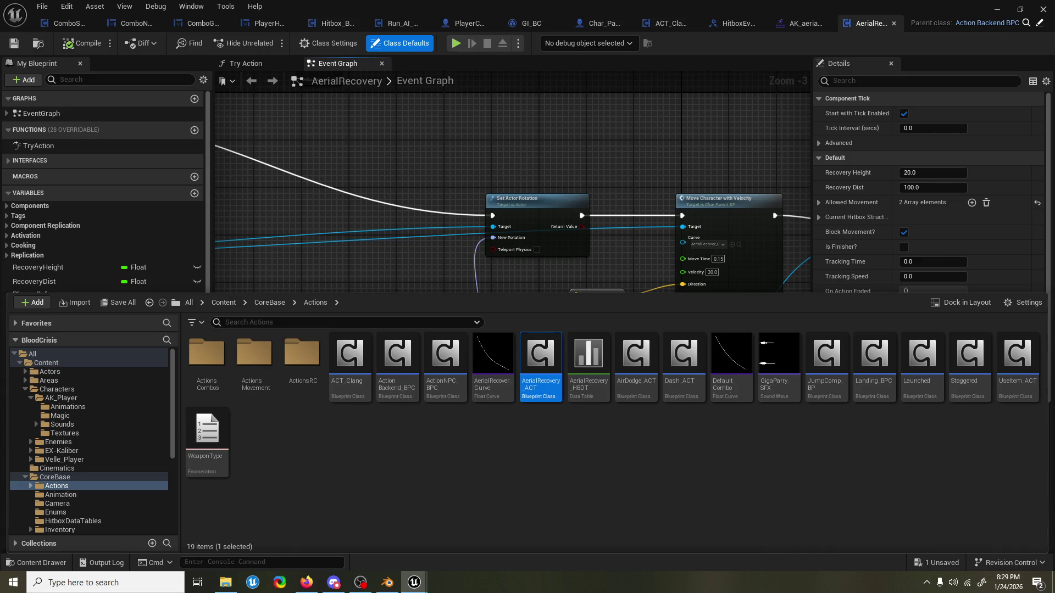
{"action": "key", "text": "alt+Tab"}
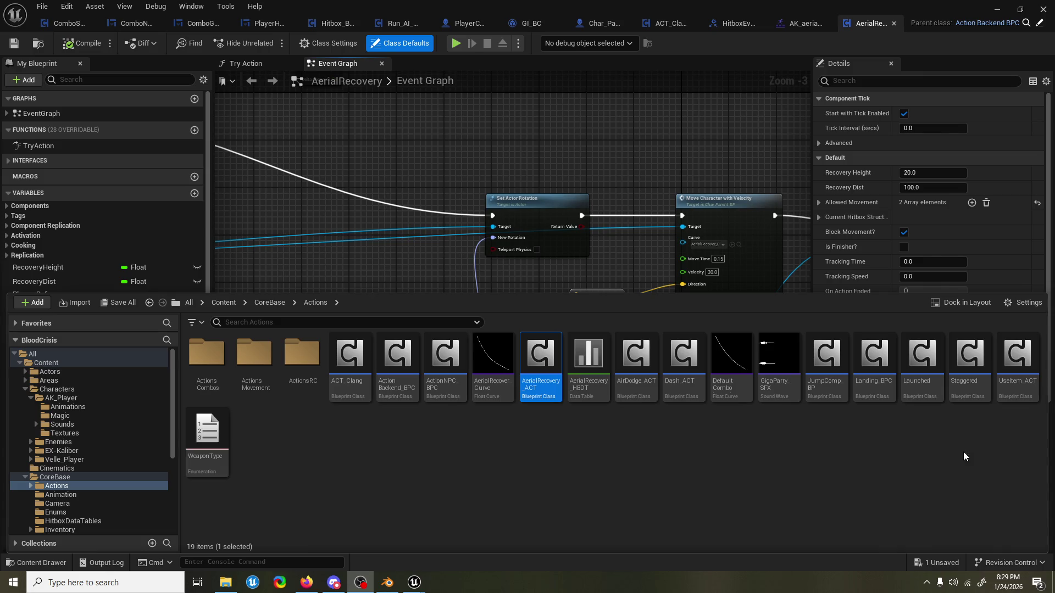
{"action": "double_click", "coordinate": [635, 357]}
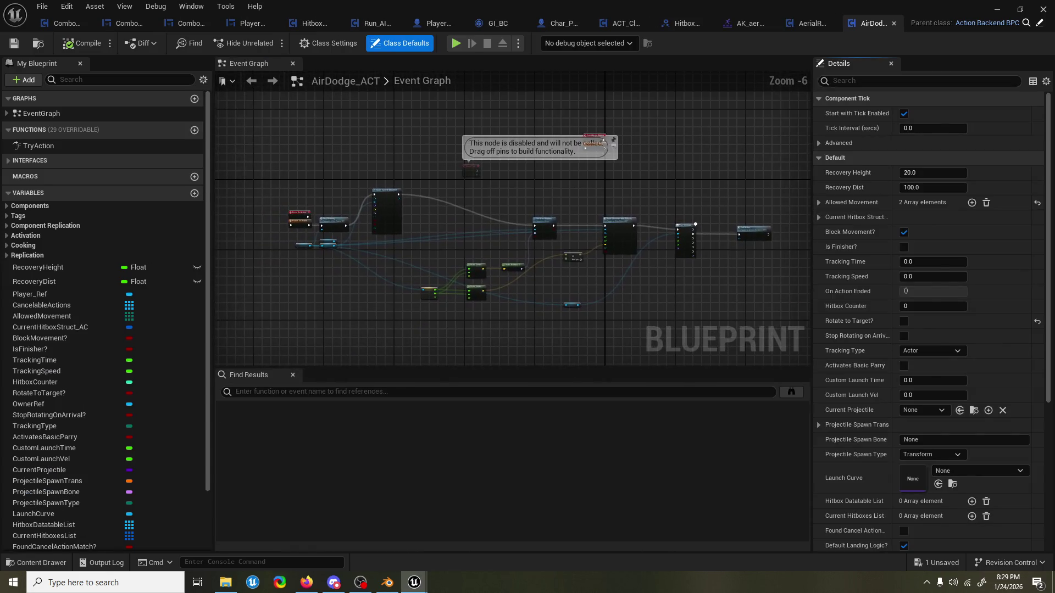
Inspect the AirDodge_ACT graph's effect and movement nodes without changing them.
{"action": "key", "text": "alt+Tab"}
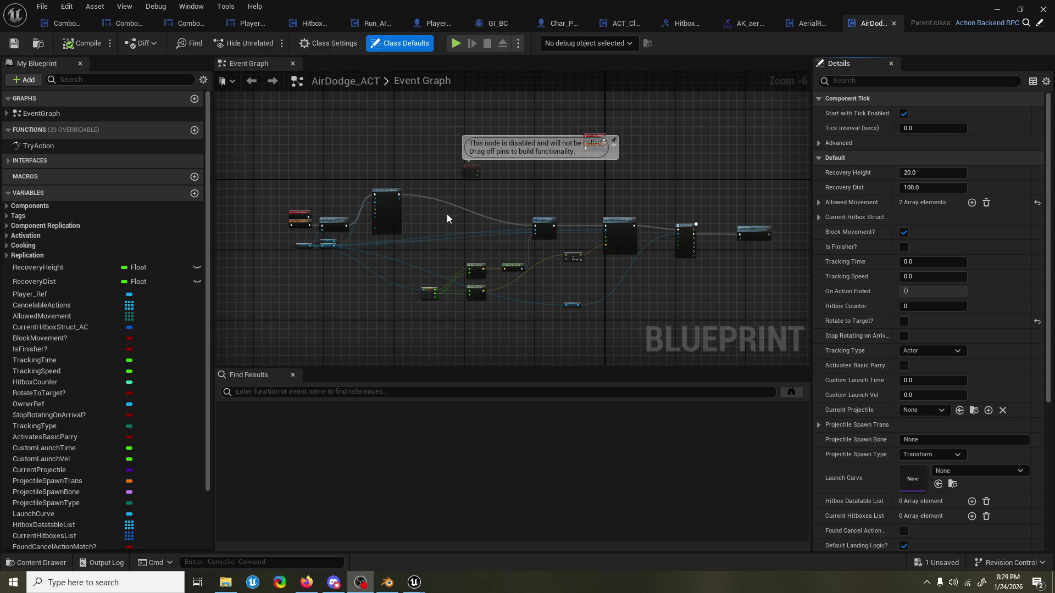
{"action": "left_click", "coordinate": [293, 374]}
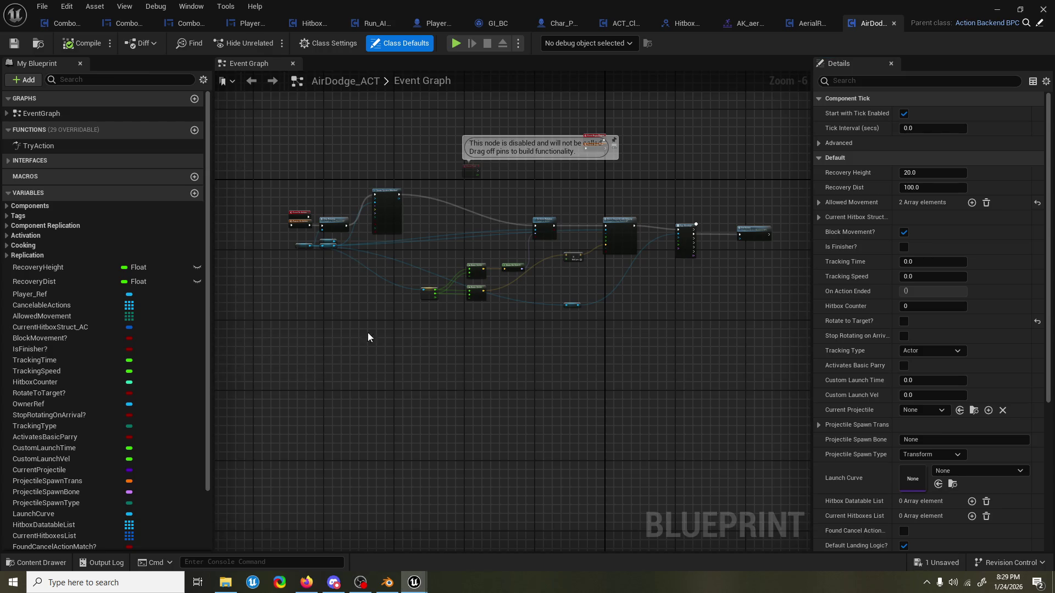
{"action": "scroll", "coordinate": [367, 331], "scroll_direction": "up", "scroll_amount": 2}
{"action": "scroll", "coordinate": [593, 297], "scroll_direction": "up", "scroll_amount": 3}
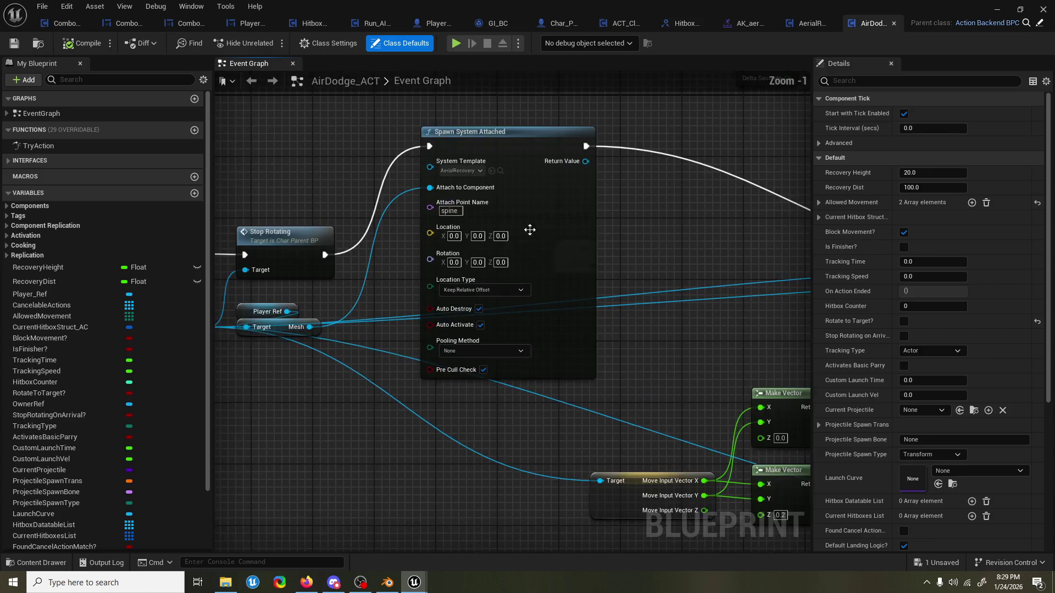
{"action": "left_click", "coordinate": [559, 195]}
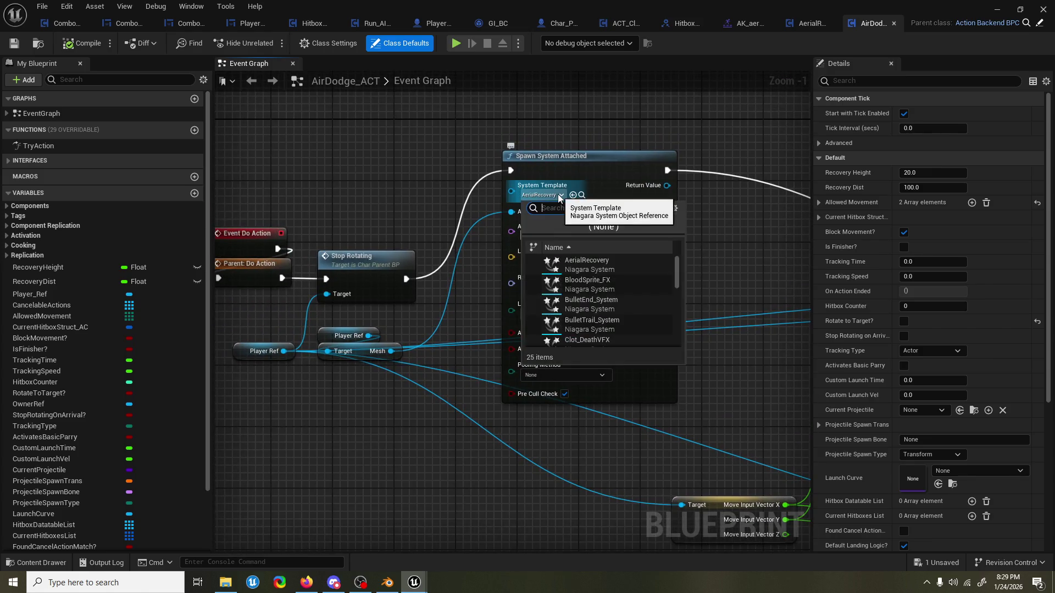
{"action": "type", "text": "air"}
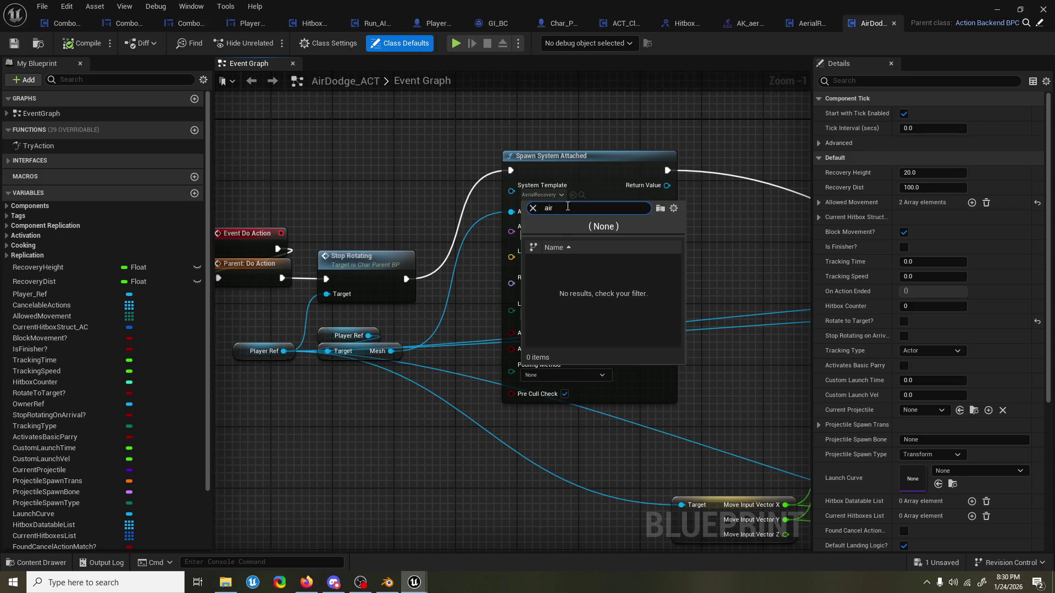
{"action": "key", "text": "Escape"}
{"action": "scroll", "coordinate": [615, 123], "scroll_direction": "down", "scroll_amount": 2}
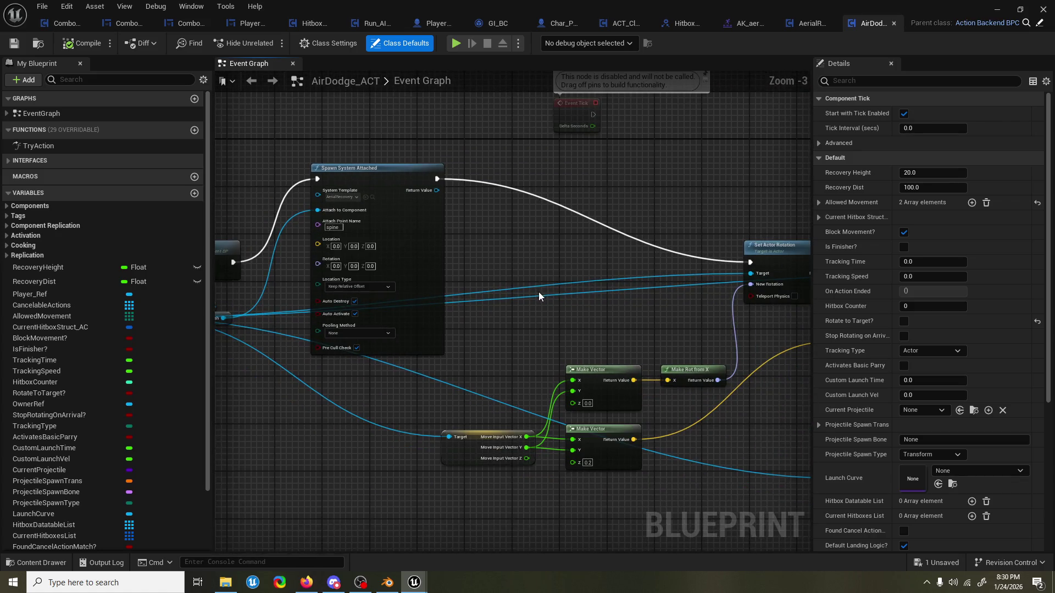
{"action": "left_click_drag", "start_coordinate": [538, 297], "coordinate": [384, 302]}
{"action": "left_click_drag", "start_coordinate": [676, 330], "coordinate": [511, 336]}
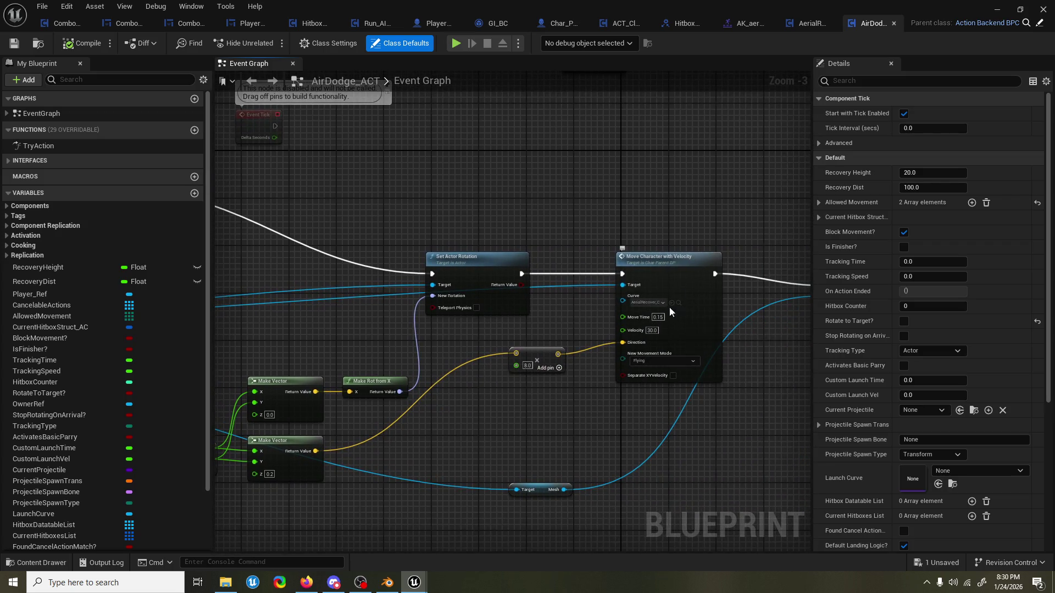
{"action": "left_click", "coordinate": [669, 307]}
{"action": "left_click_drag", "start_coordinate": [697, 241], "coordinate": [394, 233]}
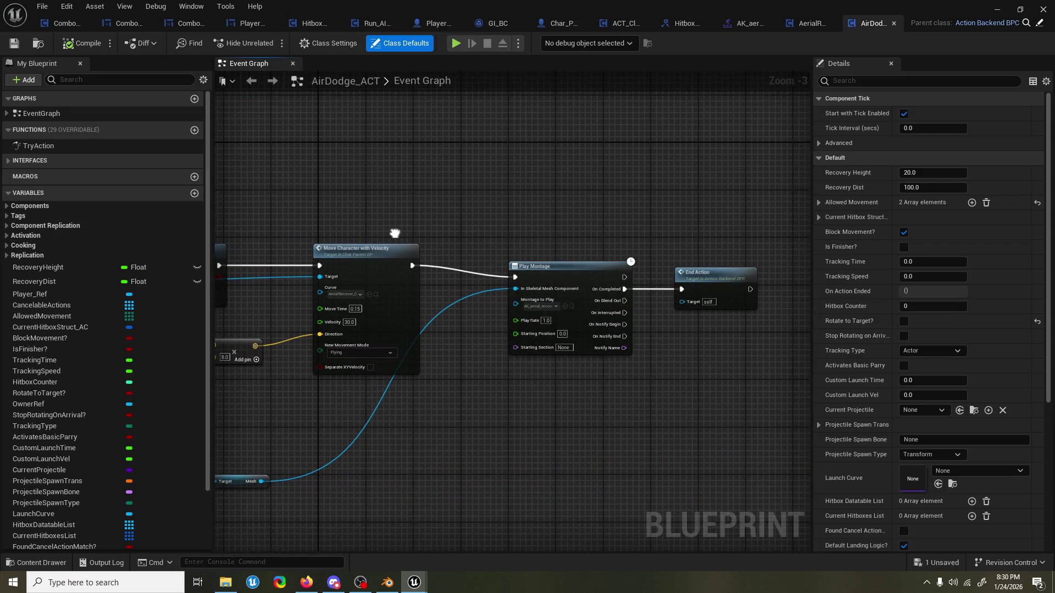
Set Play Montage to AK_airdodge_Montage, then compile and save AirDodge_ACT.
{"action": "left_click", "coordinate": [543, 306]}
{"action": "type", "text": "air dodge"}
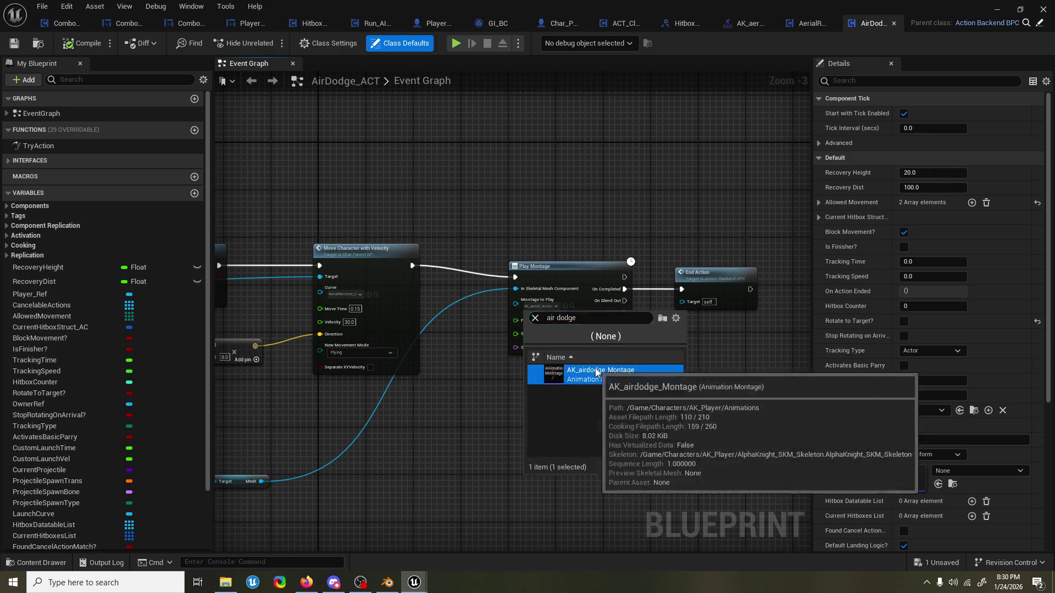
{"action": "left_click", "coordinate": [594, 371]}
{"action": "left_click", "coordinate": [83, 43]}
{"action": "left_click_drag", "start_coordinate": [265, 97], "coordinate": [386, 154]}
{"action": "key", "text": "ctrl+s"}
{"action": "left_click_drag", "start_coordinate": [341, 200], "coordinate": [401, 209]}
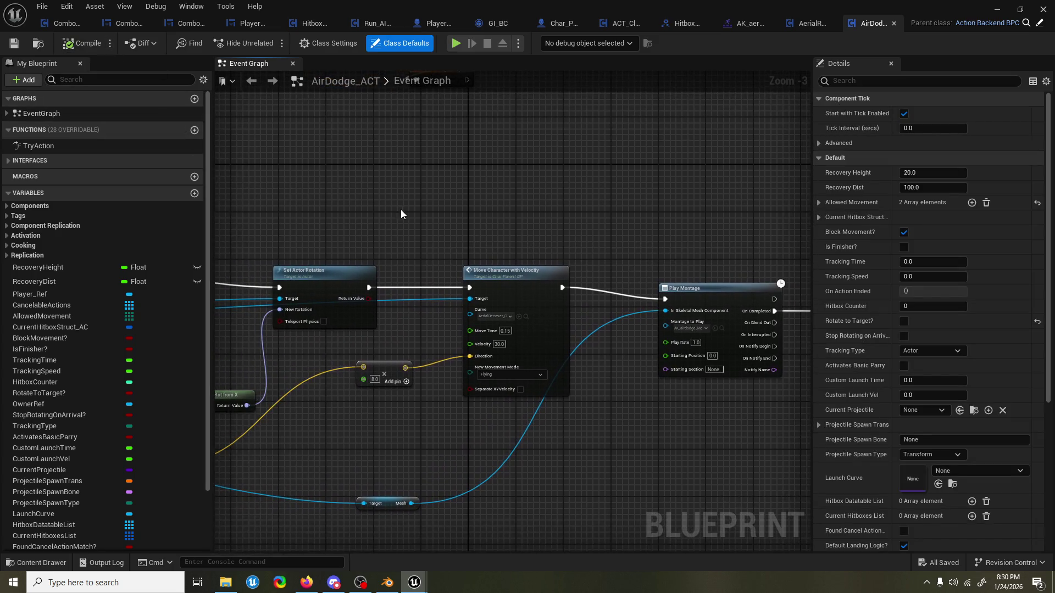
{"action": "left_click", "coordinate": [242, 27]}
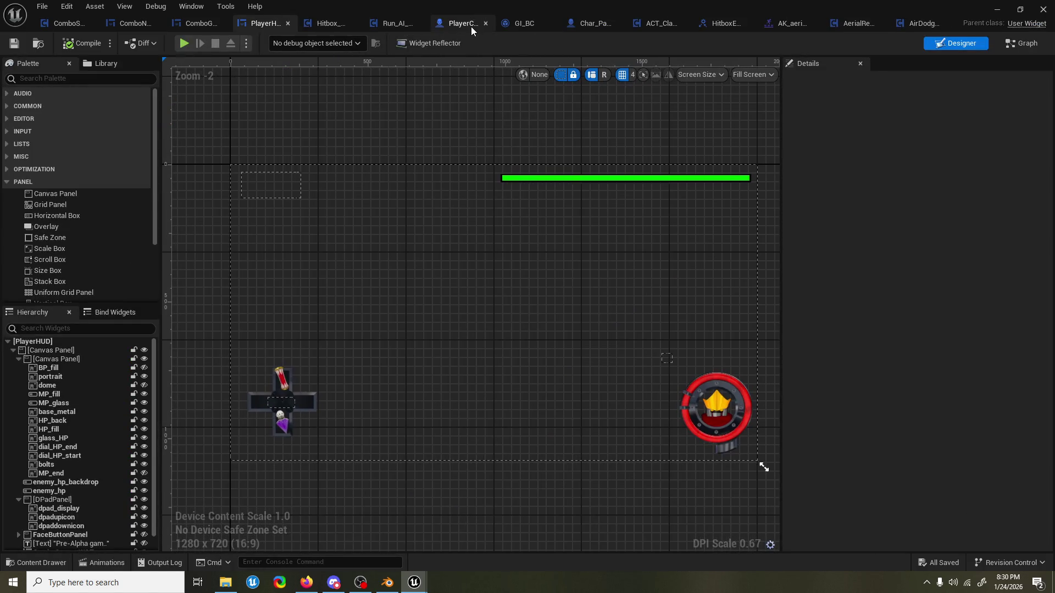
Switch to PlayerChar_BP and show its main Event Graph.
{"action": "left_click", "coordinate": [467, 28]}
{"action": "scroll", "coordinate": [429, 216], "scroll_direction": "down", "scroll_amount": 5}
{"action": "scroll", "coordinate": [431, 153], "scroll_direction": "down", "scroll_amount": 2}
{"action": "left_click", "coordinate": [755, 63]}
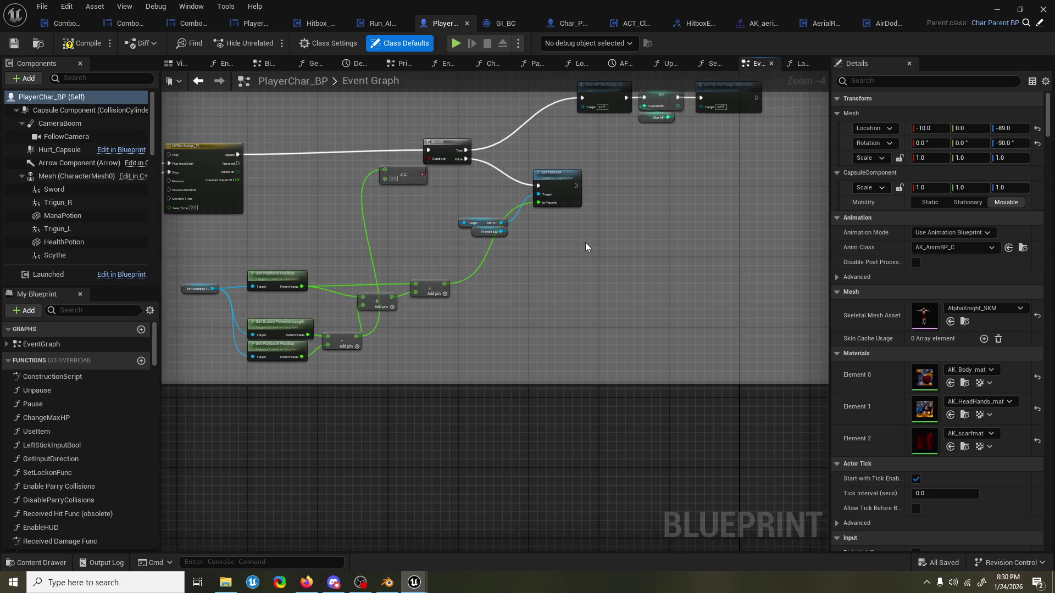
Navigate past the Pause, LockOn and MenuSelect input nodes to centre the Jump comment section.
{"action": "scroll", "coordinate": [427, 282], "scroll_direction": "down", "scroll_amount": 8}
{"action": "scroll", "coordinate": [532, 228], "scroll_direction": "up", "scroll_amount": 10}
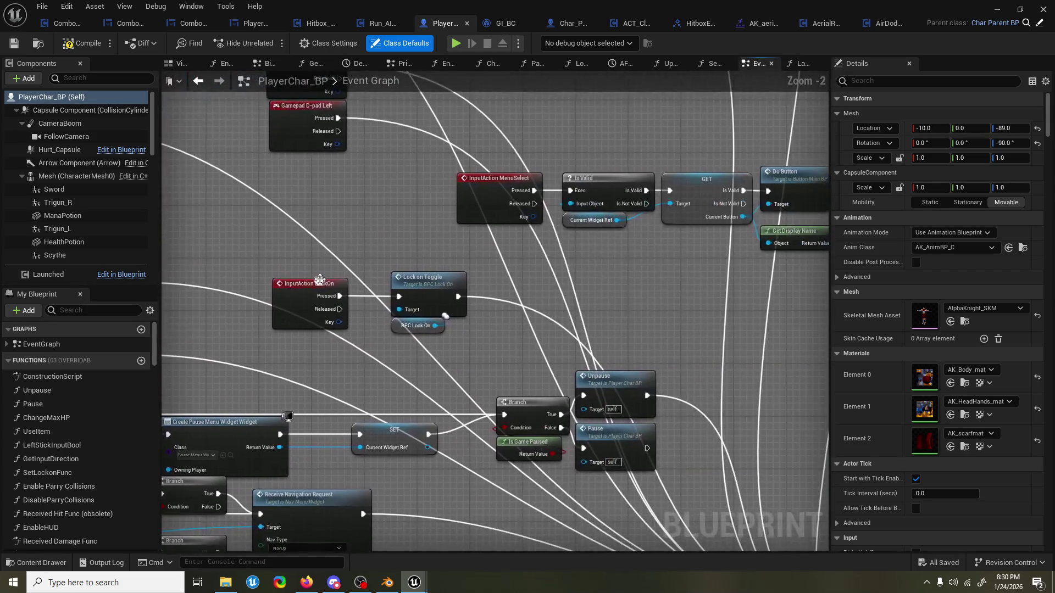
{"action": "scroll", "coordinate": [320, 280], "scroll_direction": "down", "scroll_amount": 4}
{"action": "scroll", "coordinate": [553, 225], "scroll_direction": "up", "scroll_amount": 4}
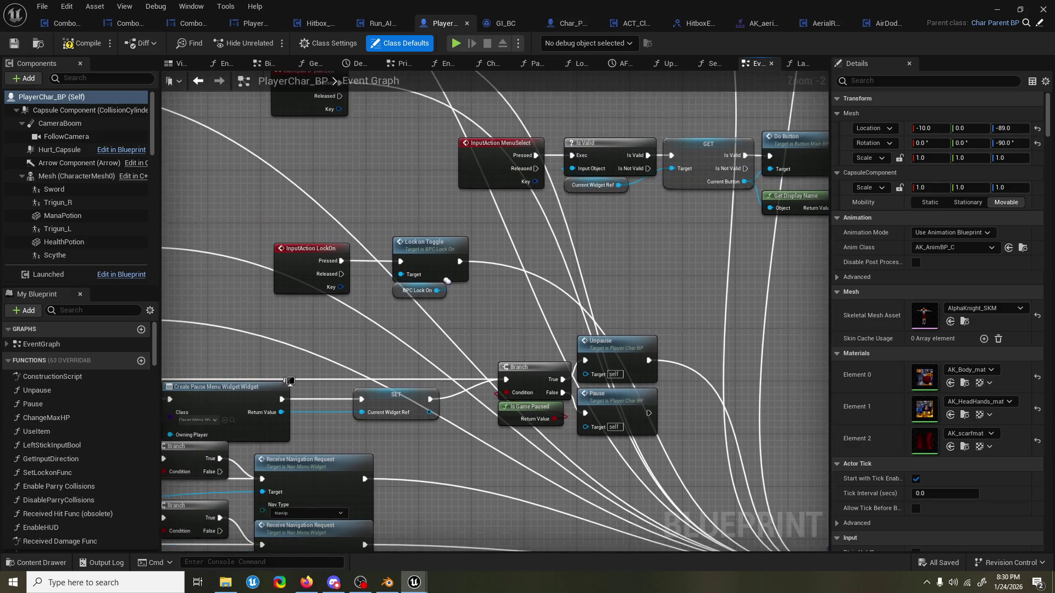
{"action": "scroll", "coordinate": [638, 306], "scroll_direction": "down", "scroll_amount": 4}
{"action": "scroll", "coordinate": [613, 400], "scroll_direction": "up", "scroll_amount": 4}
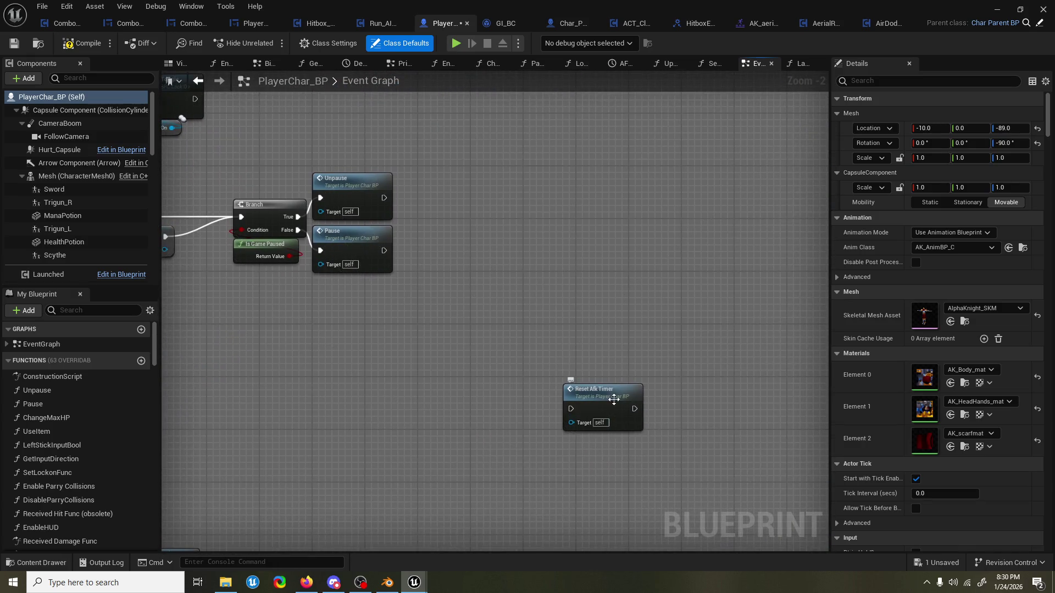
{"action": "scroll", "coordinate": [613, 400], "scroll_direction": "down", "scroll_amount": 10}
{"action": "scroll", "coordinate": [636, 368], "scroll_direction": "up", "scroll_amount": 5}
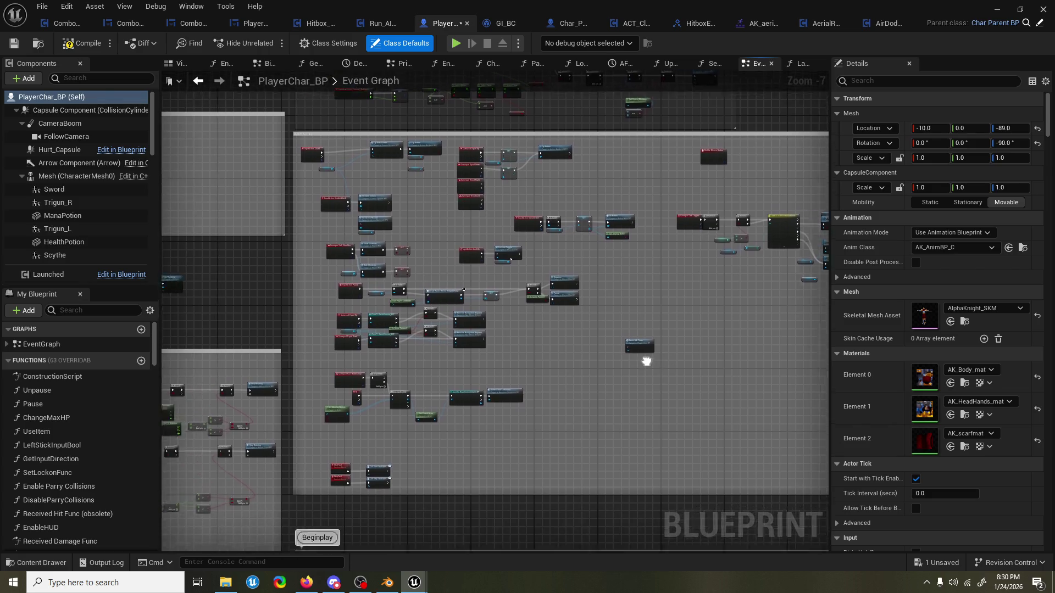
{"action": "scroll", "coordinate": [455, 394], "scroll_direction": "up", "scroll_amount": 4}
{"action": "mouse_move", "coordinate": [443, 354]}
{"action": "left_mouse_down"}
{"action": "mouse_move", "coordinate": [452, 384]}
{"action": "mouse_move", "coordinate": [437, 342]}
{"action": "mouse_move", "coordinate": [438, 433]}
{"action": "mouse_move", "coordinate": [419, 473]}
{"action": "left_mouse_up"}
{"action": "mouse_move", "coordinate": [529, 218]}
{"action": "left_mouse_down"}
{"action": "mouse_move", "coordinate": [385, 367]}
{"action": "mouse_move", "coordinate": [635, 166]}
{"action": "mouse_move", "coordinate": [370, 238]}
{"action": "mouse_move", "coordinate": [623, 263]}
{"action": "mouse_move", "coordinate": [381, 168]}
{"action": "left_mouse_up"}
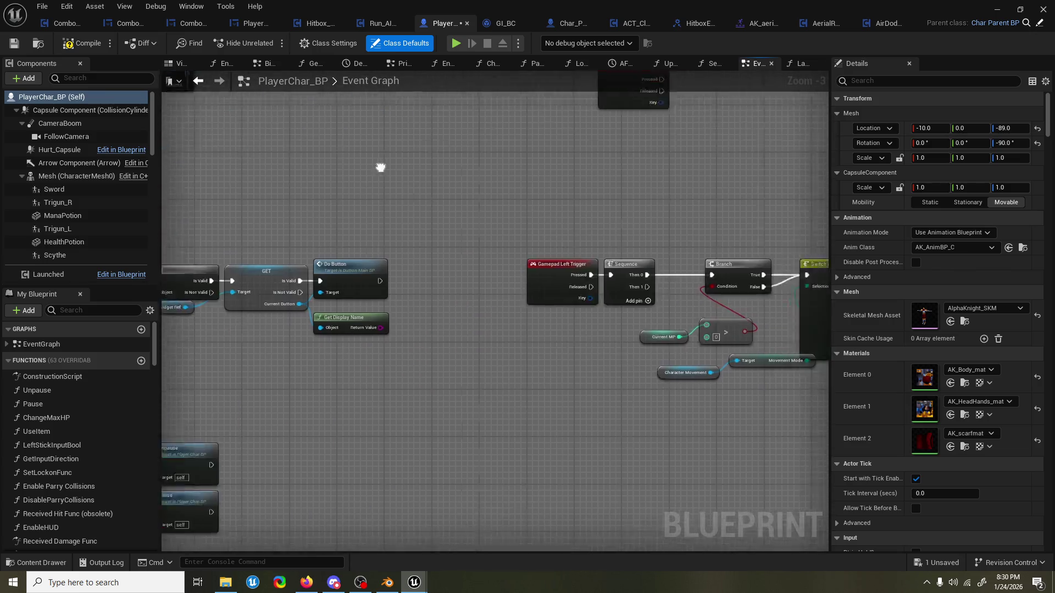
{"action": "scroll", "coordinate": [681, 233], "scroll_direction": "down", "scroll_amount": 5}
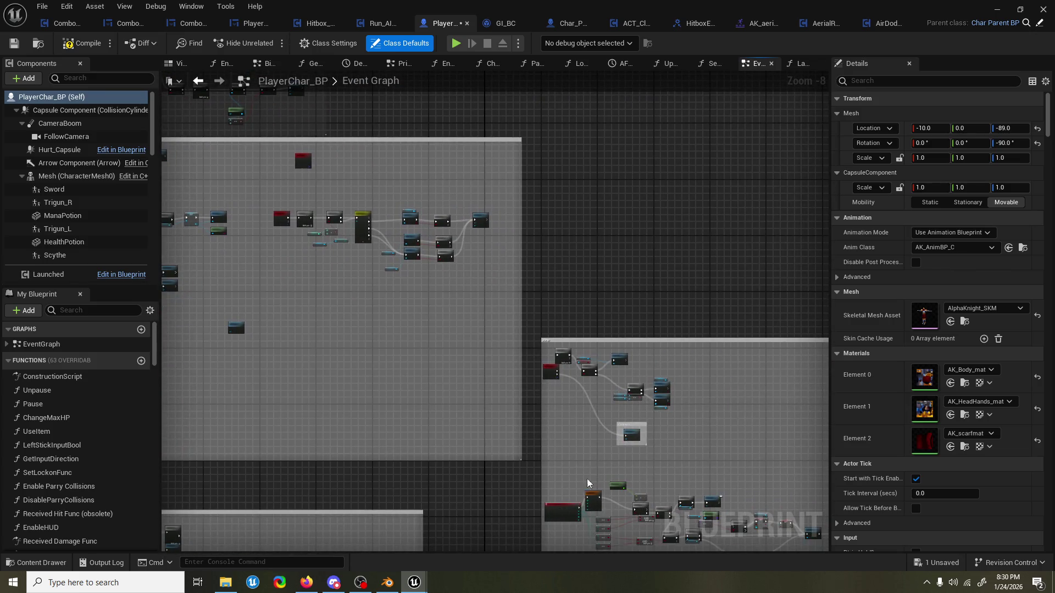
{"action": "scroll", "coordinate": [598, 459], "scroll_direction": "up", "scroll_amount": 5}
{"action": "left_click_drag", "start_coordinate": [574, 449], "coordinate": [555, 460]}
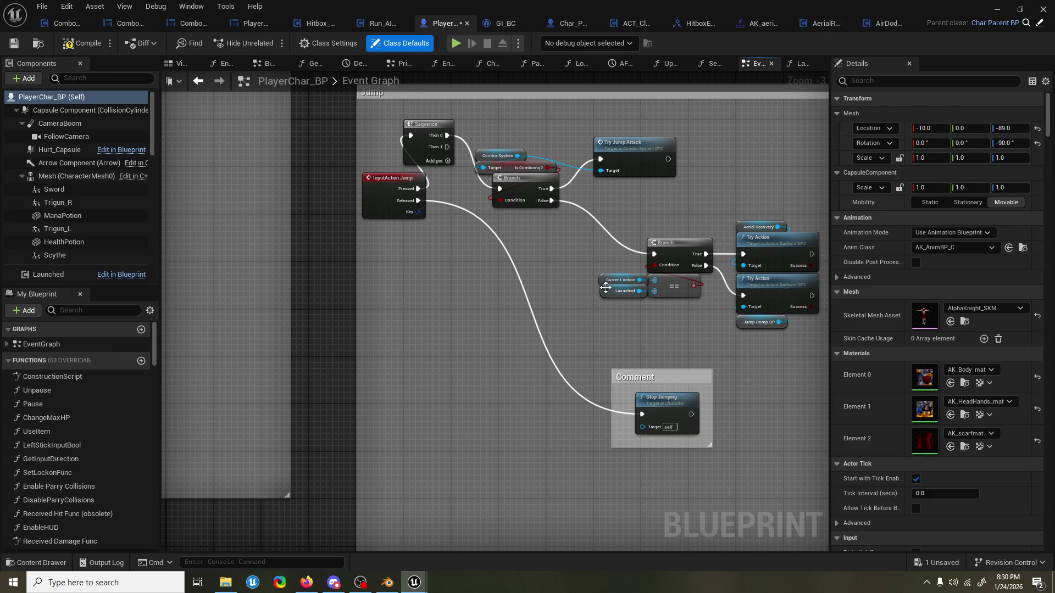
{"action": "left_click_drag", "start_coordinate": [561, 258], "coordinate": [540, 285]}
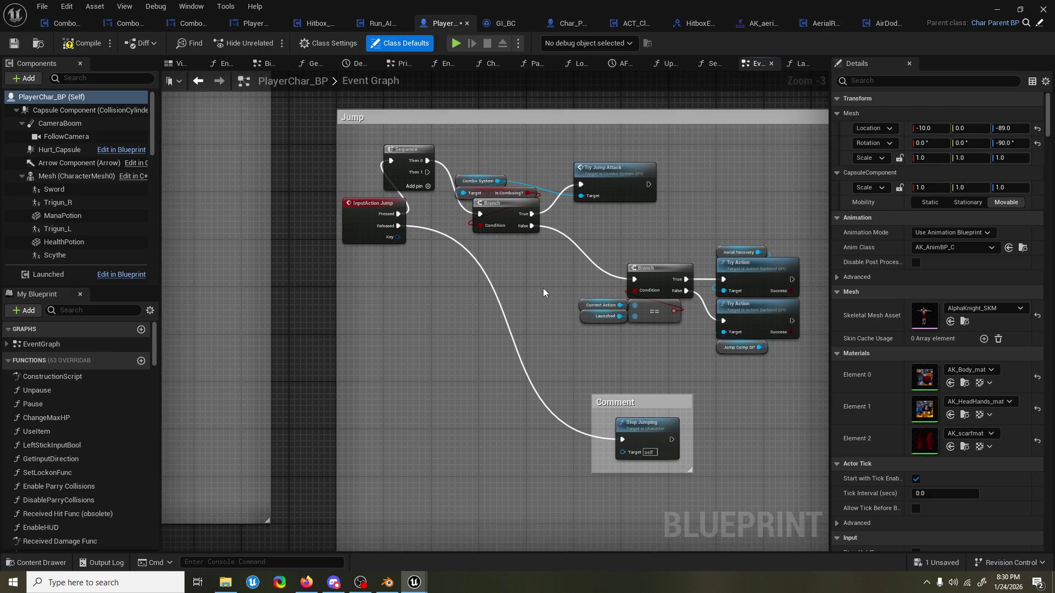
Rearrange the jump branching nodes and delete the comment box around Stop Jumping.
{"action": "left_click", "coordinate": [409, 149]}
{"action": "mouse_move", "coordinate": [487, 161]}
{"action": "left_mouse_down"}
{"action": "mouse_move", "coordinate": [746, 274]}
{"action": "mouse_move", "coordinate": [799, 353]}
{"action": "mouse_move", "coordinate": [780, 351]}
{"action": "left_mouse_up"}
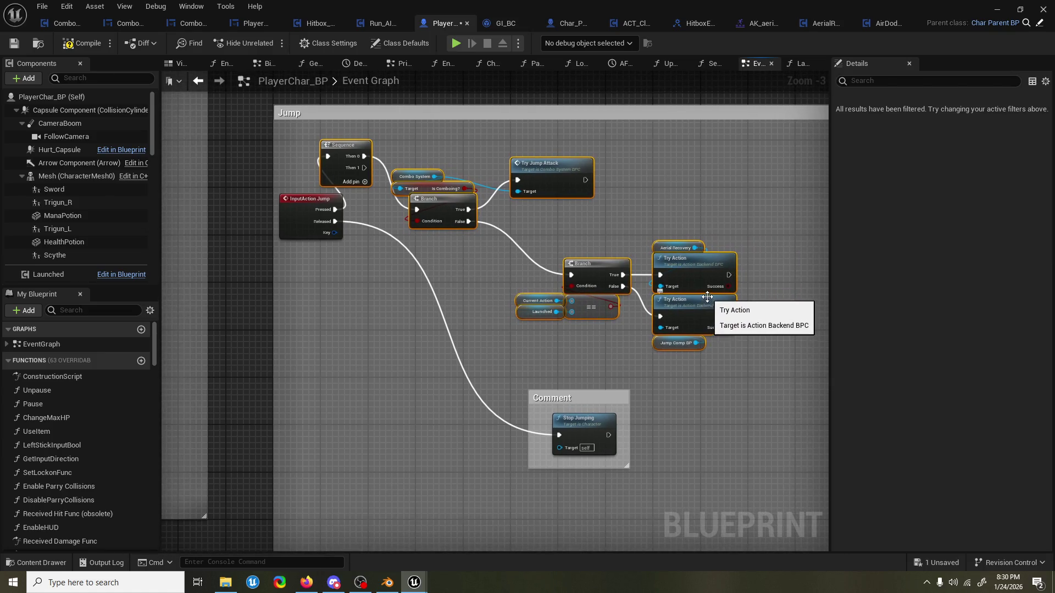
{"action": "left_click_drag", "start_coordinate": [797, 298], "coordinate": [812, 305]}
{"action": "left_click", "coordinate": [434, 397]}
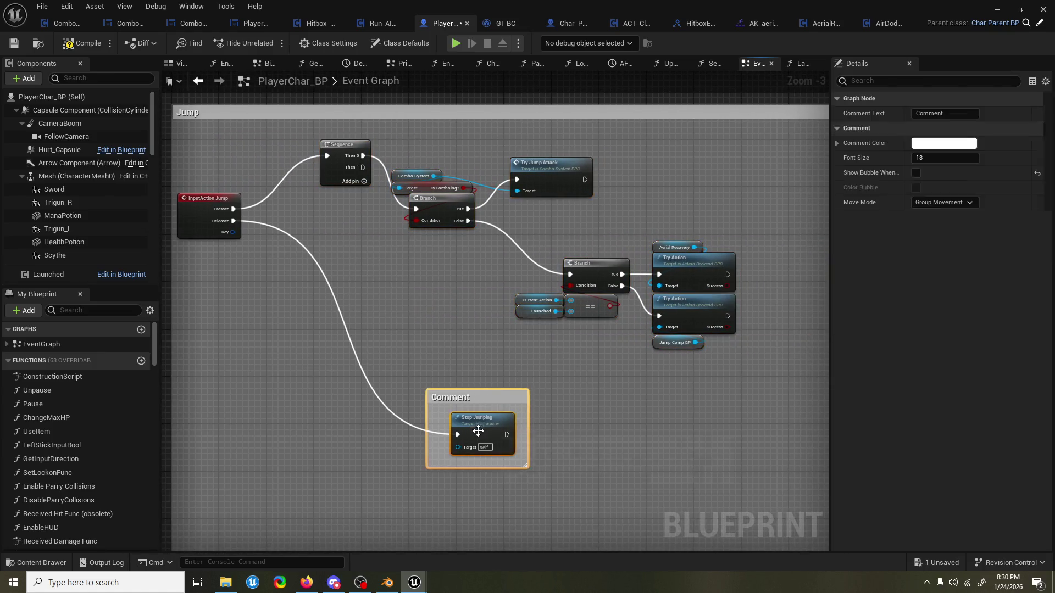
{"action": "left_click_drag", "start_coordinate": [434, 397], "coordinate": [375, 408]}
{"action": "left_click_drag", "start_coordinate": [346, 451], "coordinate": [258, 427]}
{"action": "key", "text": "Delete"}
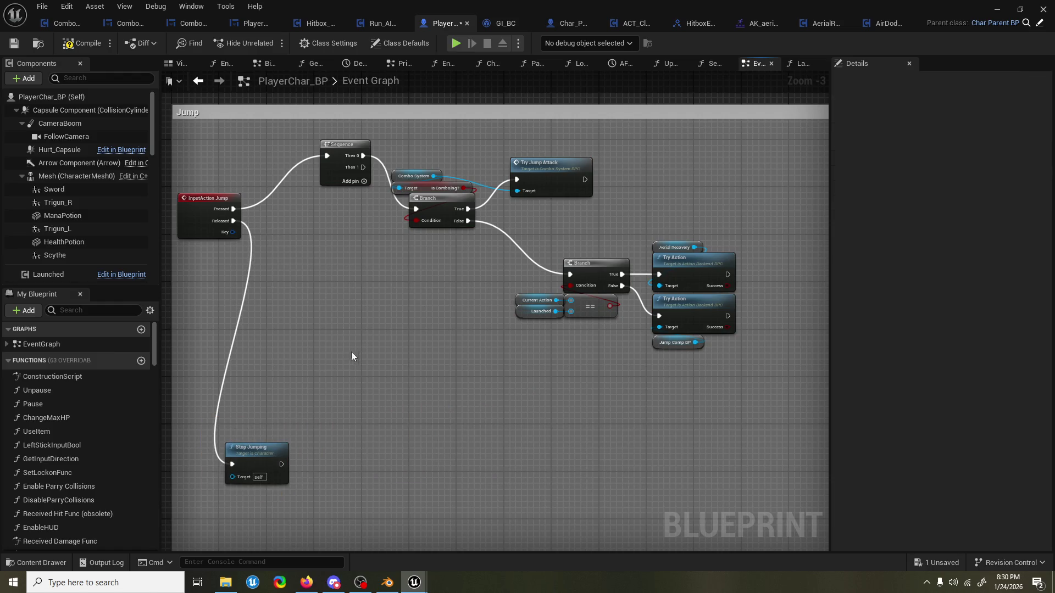
{"action": "left_click", "coordinate": [333, 176]}
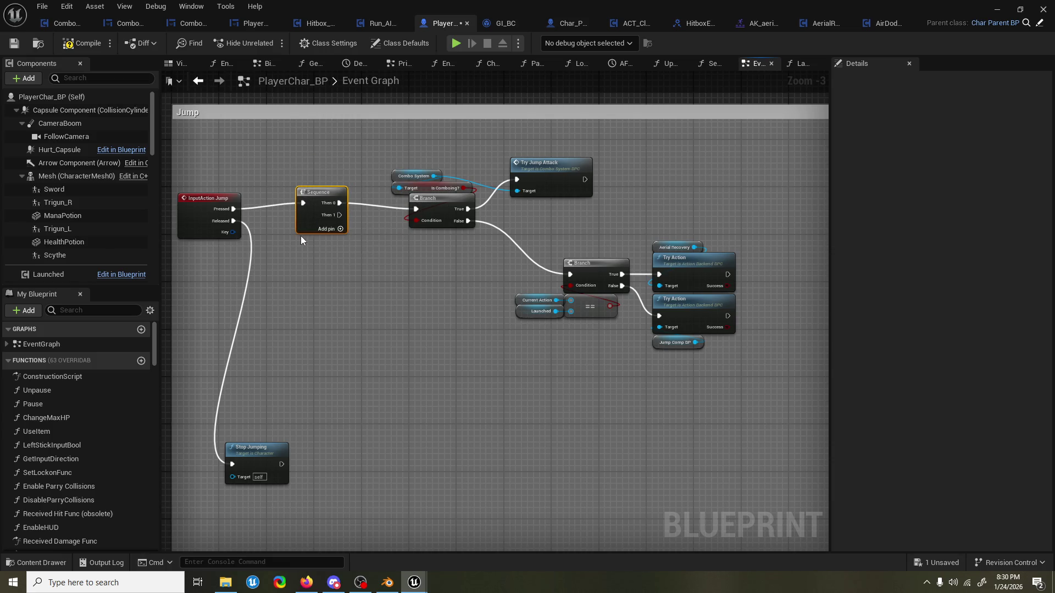
Delete the Sequence node and wire InputAction Jump's Pressed straight into the Branch.
{"action": "key", "text": "Delete"}
{"action": "left_click_drag", "start_coordinate": [233, 208], "coordinate": [417, 209]}
{"action": "left_click_drag", "start_coordinate": [479, 242], "coordinate": [422, 263]}
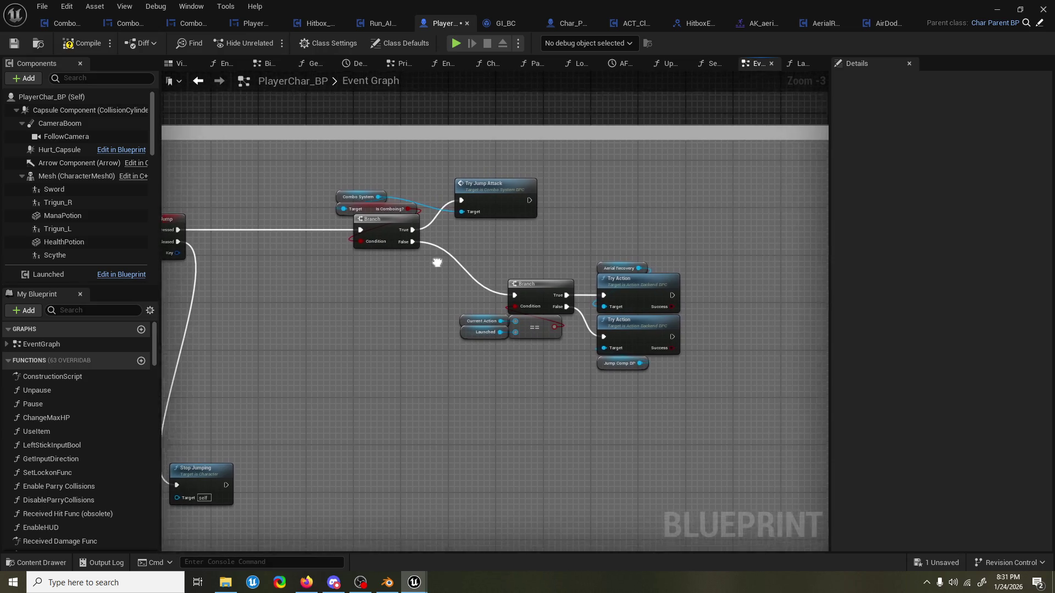
Move Try Jump Attack down and shift all the jump logic nodes right to make room.
{"action": "left_click", "coordinate": [543, 192]}
{"action": "left_click_drag", "start_coordinate": [549, 195], "coordinate": [561, 219]}
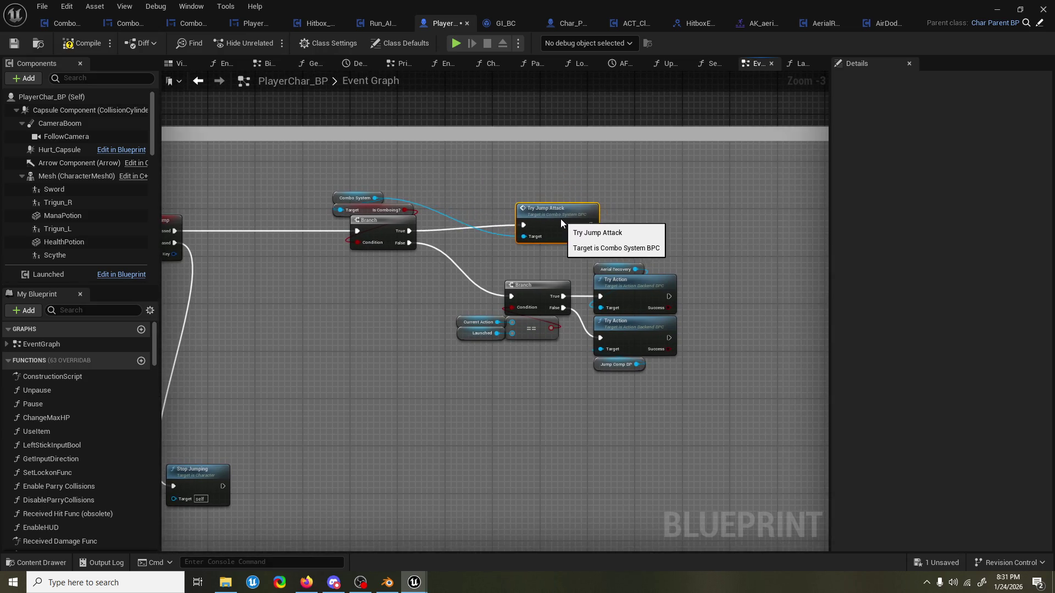
{"action": "left_click_drag", "start_coordinate": [703, 410], "coordinate": [329, 187]}
{"action": "left_click_drag", "start_coordinate": [377, 224], "coordinate": [552, 223]}
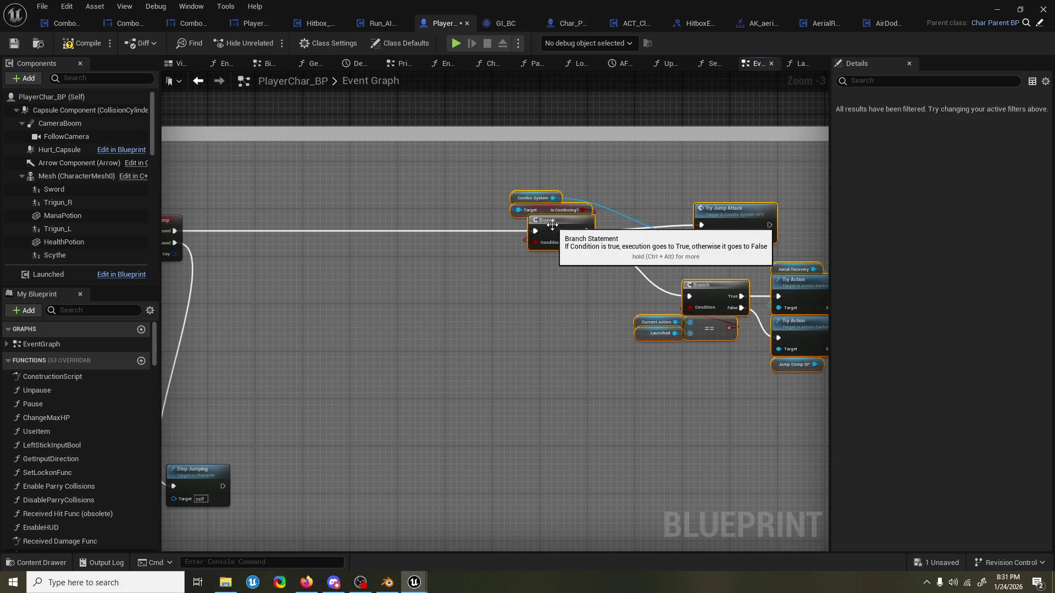
Add a Get Character Movement node feeding a Get Movement Mode node.
{"action": "right_click", "coordinate": [321, 193]}
{"action": "type", "text": "character moveme"}
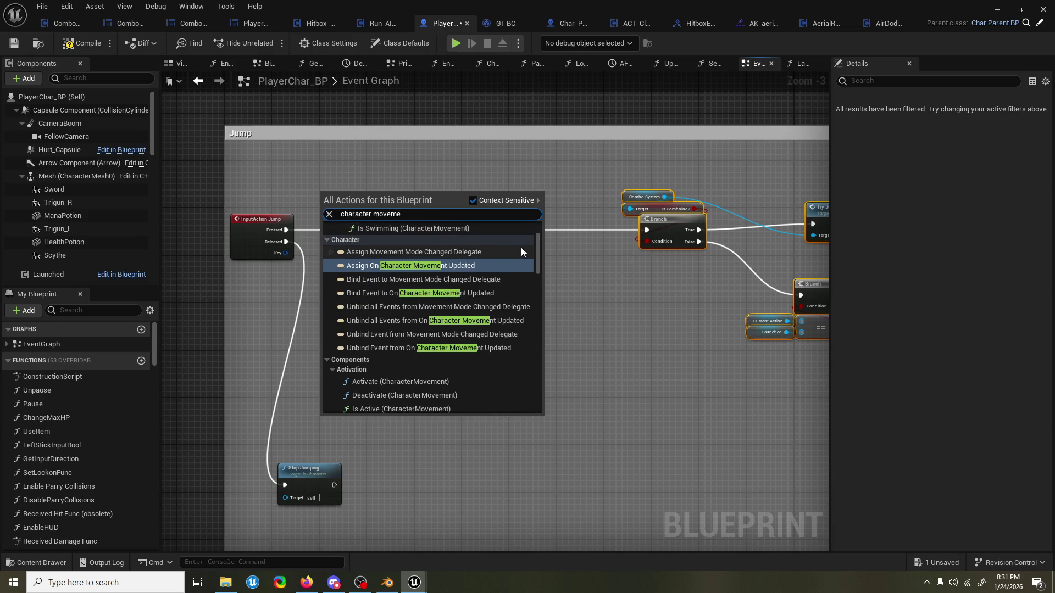
{"action": "left_click_drag", "start_coordinate": [538, 249], "coordinate": [541, 433]}
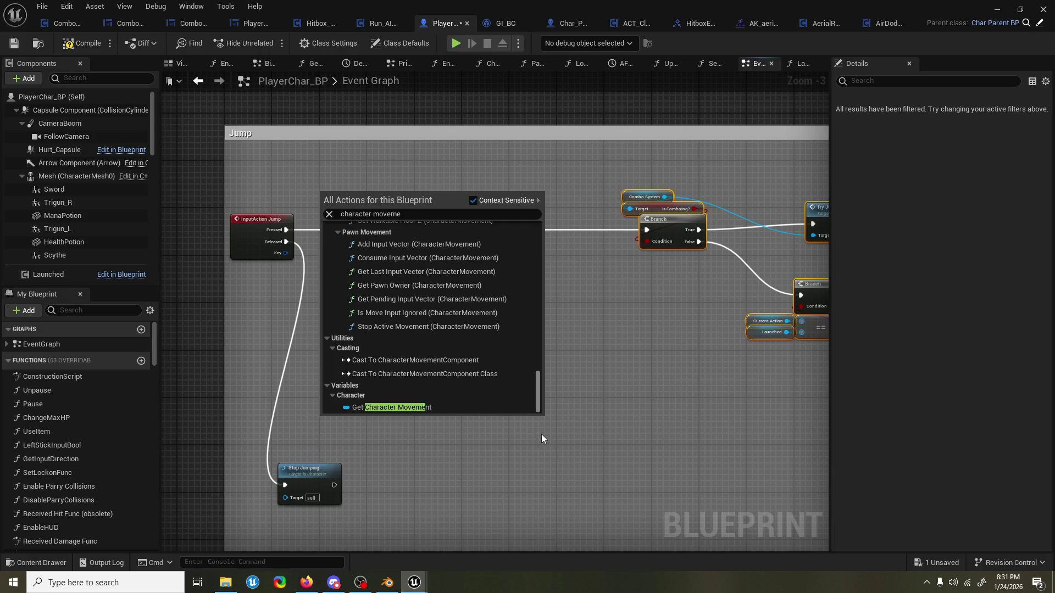
{"action": "left_click", "coordinate": [467, 407]}
{"action": "left_click_drag", "start_coordinate": [373, 197], "coordinate": [332, 206]}
{"action": "type", "text": "get"}
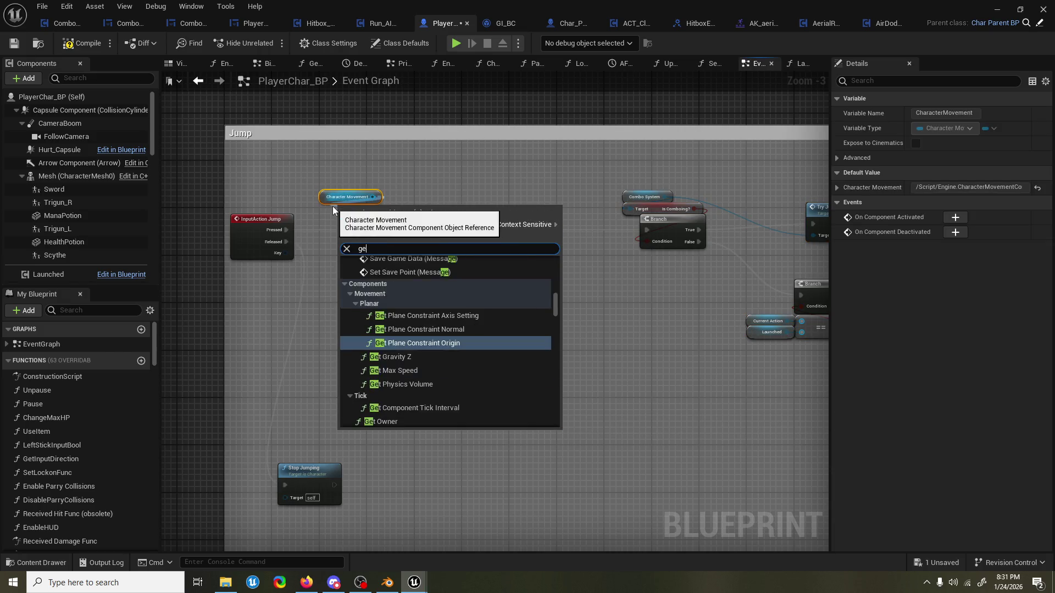
{"action": "type", "text": " movement"}
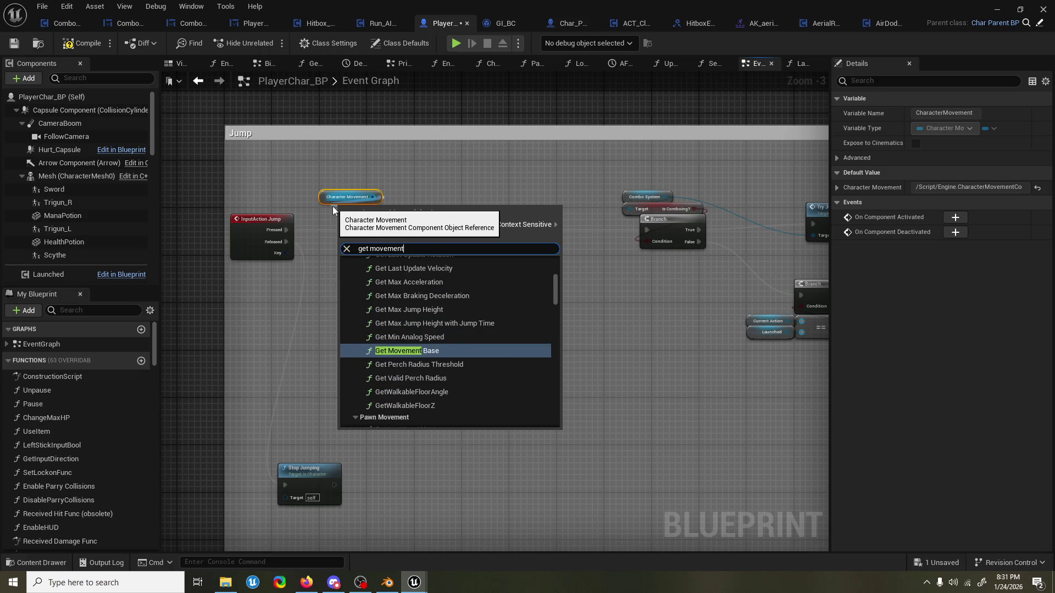
{"action": "type", "text": " mode"}
{"action": "key", "text": "Return"}
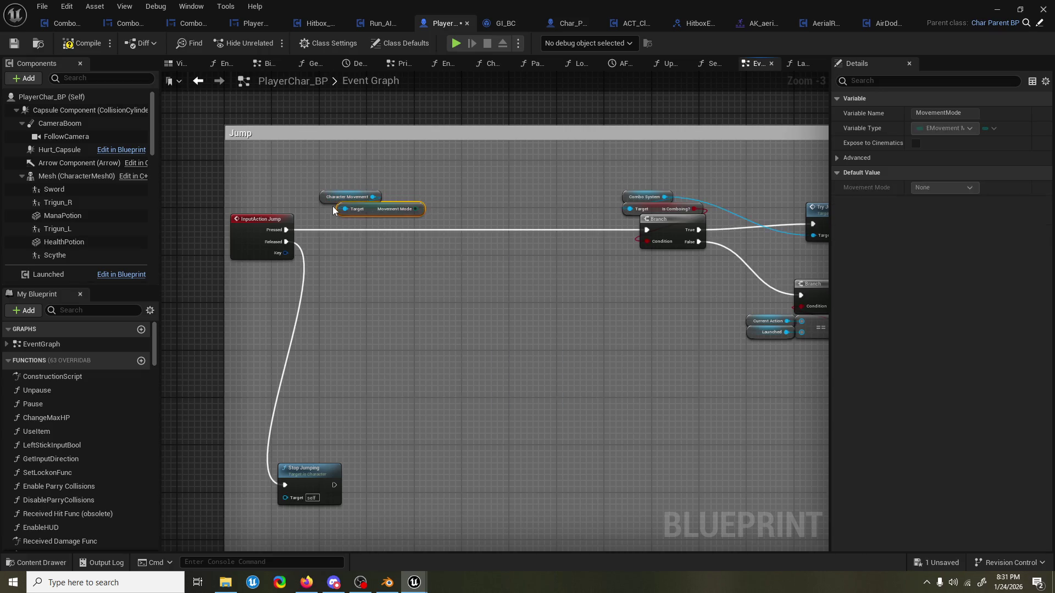
{"action": "mouse_move", "coordinate": [369, 208]}
{"action": "left_mouse_down"}
{"action": "mouse_move", "coordinate": [329, 209]}
{"action": "mouse_move", "coordinate": [409, 276]}
{"action": "left_mouse_up"}
Add a Switch on EMovementMode node from the movement mode output.
{"action": "left_click_drag", "start_coordinate": [373, 209], "coordinate": [383, 237]}
{"action": "type", "text": "select"}
{"action": "key", "text": "Return"}
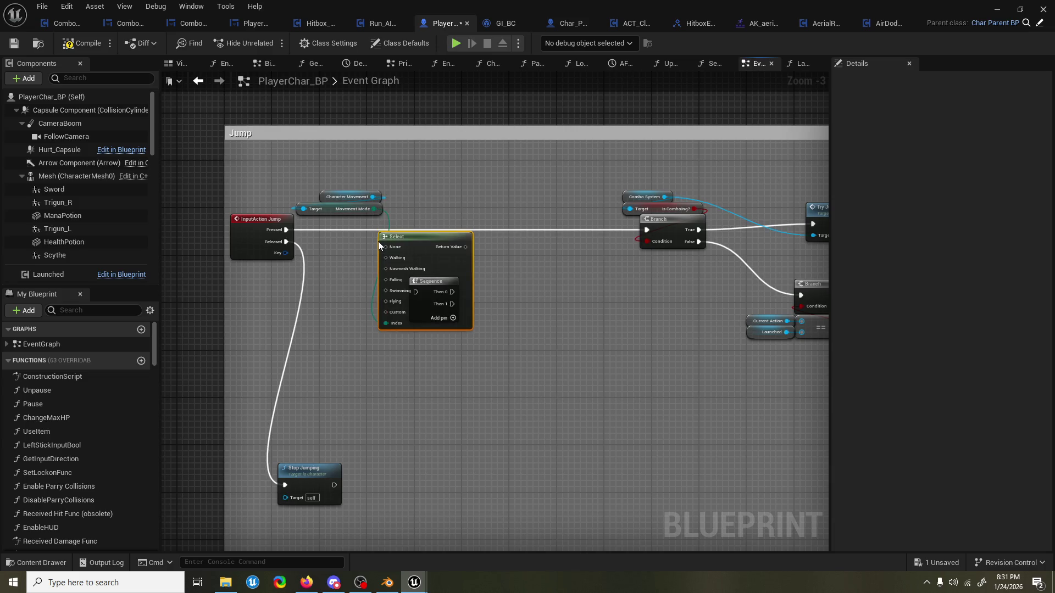
{"action": "key", "text": "Delete"}
{"action": "left_click_drag", "start_coordinate": [373, 208], "coordinate": [412, 239]}
{"action": "type", "text": "switch"}
{"action": "key", "text": "Return"}
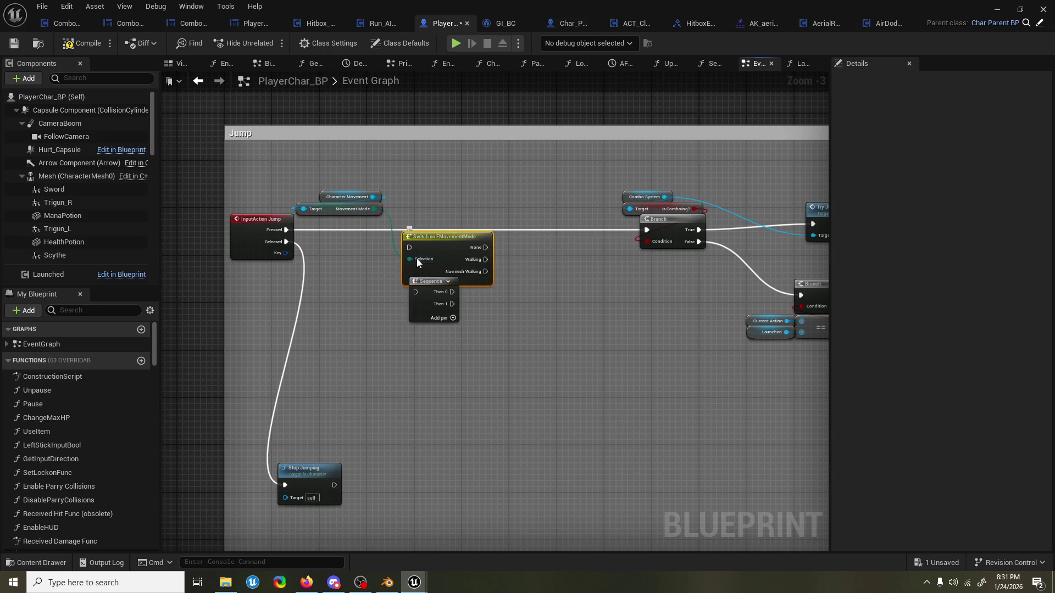
{"action": "key", "text": "ctrl+z"}
Wire Jump Pressed into the Switch, Walking to the combo Branch, Falling and Flying to the lower Branch.
{"action": "mouse_move", "coordinate": [286, 230]}
{"action": "left_mouse_down"}
{"action": "mouse_move", "coordinate": [411, 250]}
{"action": "mouse_move", "coordinate": [459, 225]}
{"action": "mouse_move", "coordinate": [660, 236]}
{"action": "mouse_move", "coordinate": [647, 230]}
{"action": "left_mouse_up"}
{"action": "left_click_drag", "start_coordinate": [630, 305], "coordinate": [410, 292]}
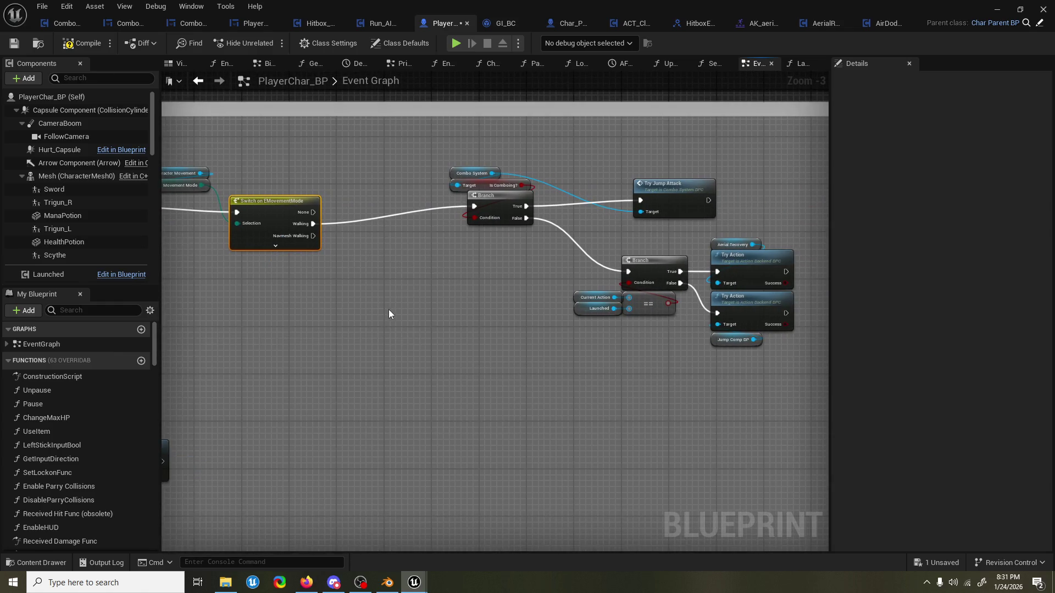
{"action": "left_click_drag", "start_coordinate": [391, 311], "coordinate": [435, 297]}
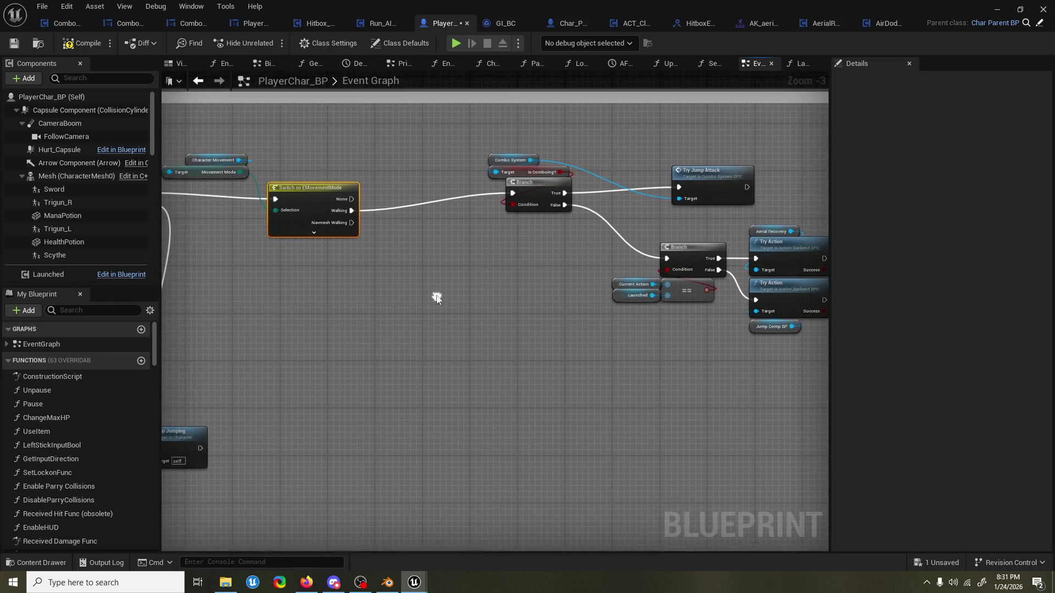
{"action": "left_click", "coordinate": [334, 233]}
{"action": "mouse_move", "coordinate": [352, 235]}
{"action": "left_mouse_down"}
{"action": "mouse_move", "coordinate": [426, 278]}
{"action": "mouse_move", "coordinate": [666, 262]}
{"action": "left_mouse_up"}
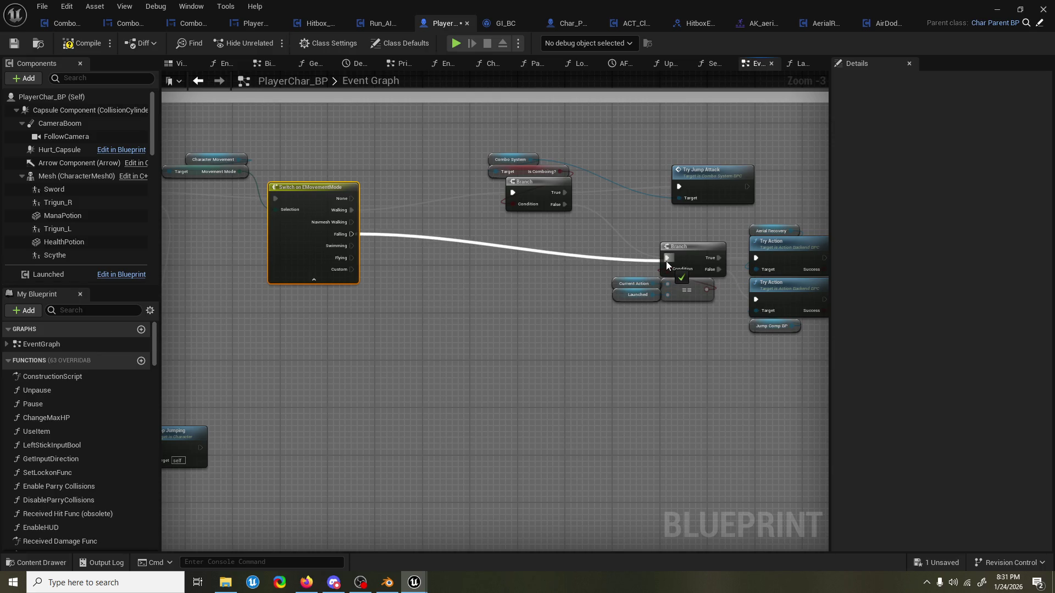
{"action": "left_click_drag", "start_coordinate": [666, 261], "coordinate": [665, 261]}
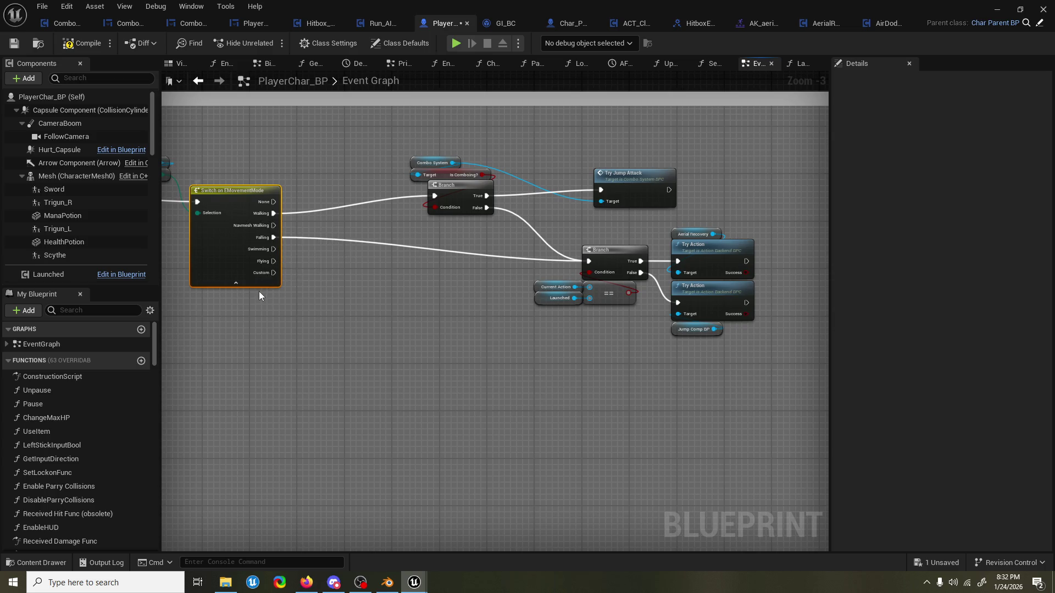
{"action": "left_click_drag", "start_coordinate": [271, 262], "coordinate": [588, 262]}
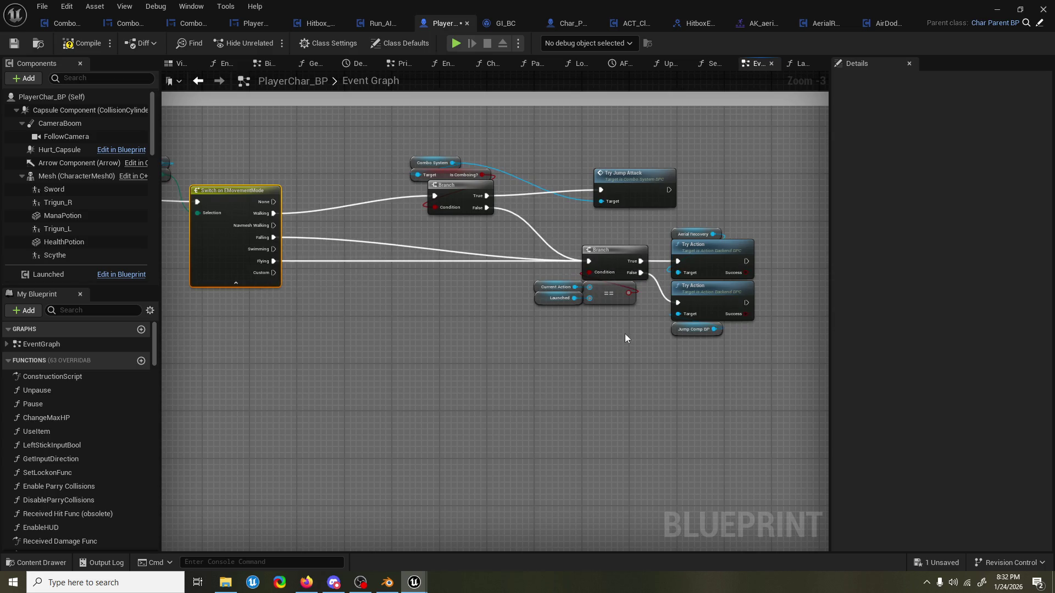
{"action": "scroll", "coordinate": [467, 344], "scroll_direction": "up", "scroll_amount": 2}
Add an AirDodge_ACT component and use its getter in place of Jump Comp BP on the lower Try Action.
{"action": "mouse_move", "coordinate": [475, 342]}
{"action": "left_mouse_down"}
{"action": "mouse_move", "coordinate": [366, 296]}
{"action": "mouse_move", "coordinate": [356, 280]}
{"action": "left_mouse_up"}
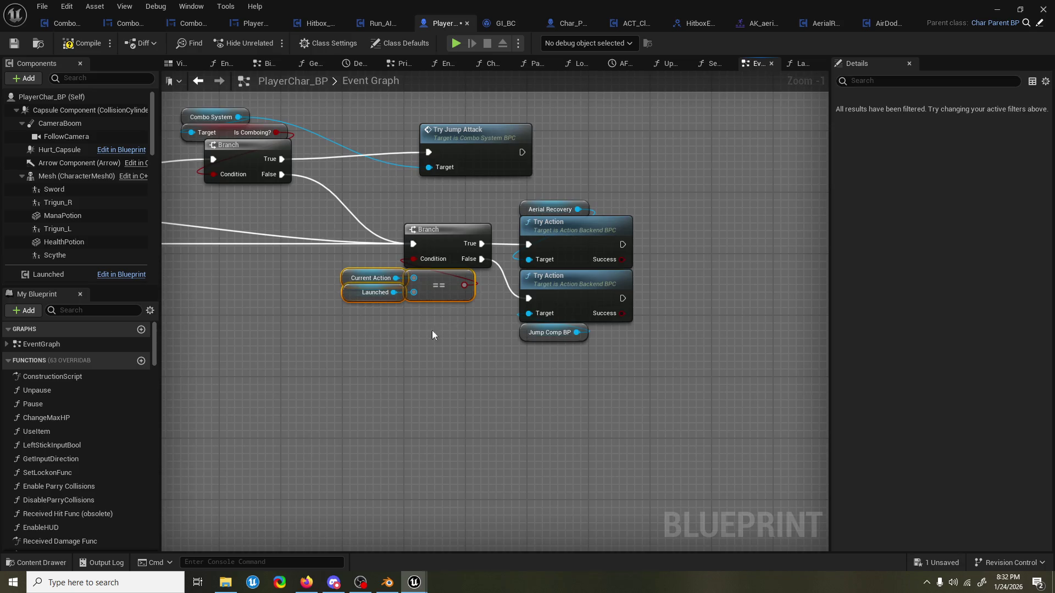
{"action": "mouse_move", "coordinate": [464, 334]}
{"action": "left_mouse_down"}
{"action": "mouse_move", "coordinate": [475, 346]}
{"action": "mouse_move", "coordinate": [442, 344]}
{"action": "left_mouse_up"}
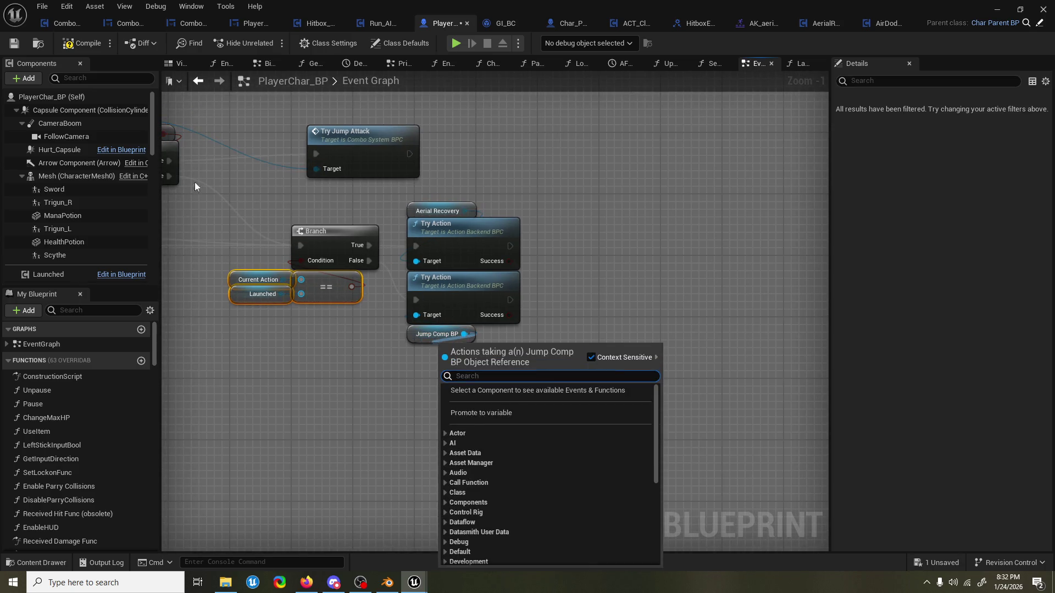
{"action": "left_click", "coordinate": [23, 80]}
{"action": "type", "text": "air"}
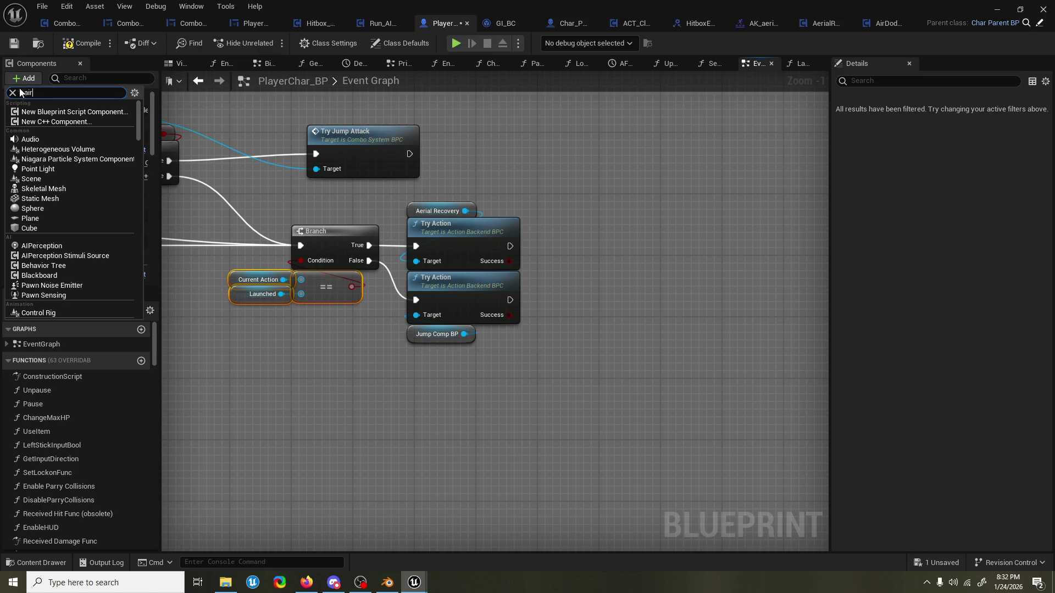
{"action": "type", "text": "e"}
{"action": "left_click", "coordinate": [49, 112]}
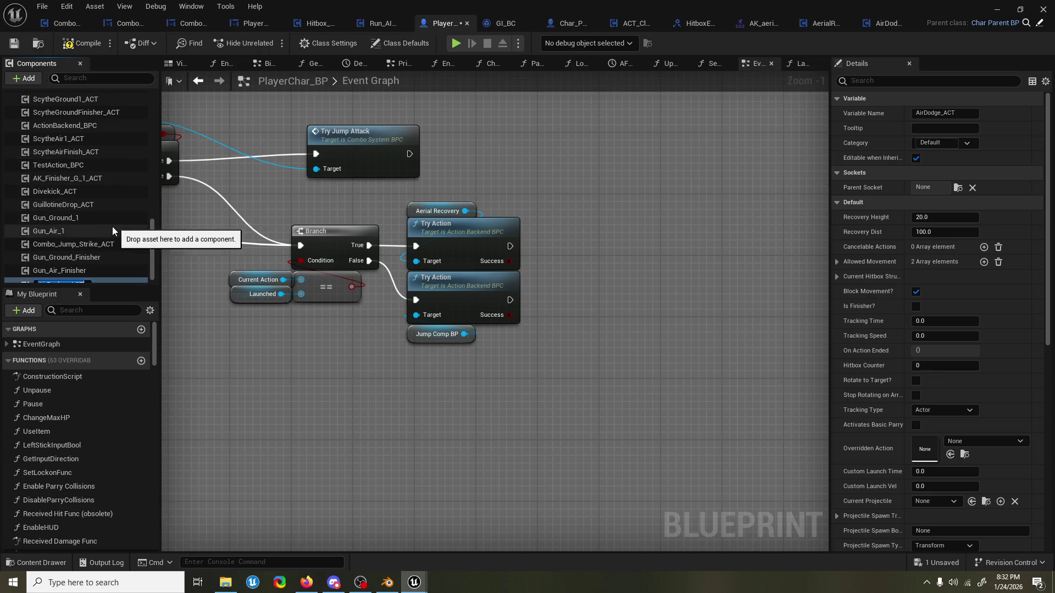
{"action": "left_click", "coordinate": [91, 278]}
{"action": "mouse_move", "coordinate": [93, 271]}
{"action": "left_mouse_down"}
{"action": "mouse_move", "coordinate": [446, 407]}
{"action": "mouse_move", "coordinate": [411, 389]}
{"action": "mouse_move", "coordinate": [416, 317]}
{"action": "left_mouse_up"}
{"action": "left_click", "coordinate": [432, 335]}
{"action": "key", "text": "Delete"}
{"action": "left_click_drag", "start_coordinate": [417, 388], "coordinate": [426, 338]}
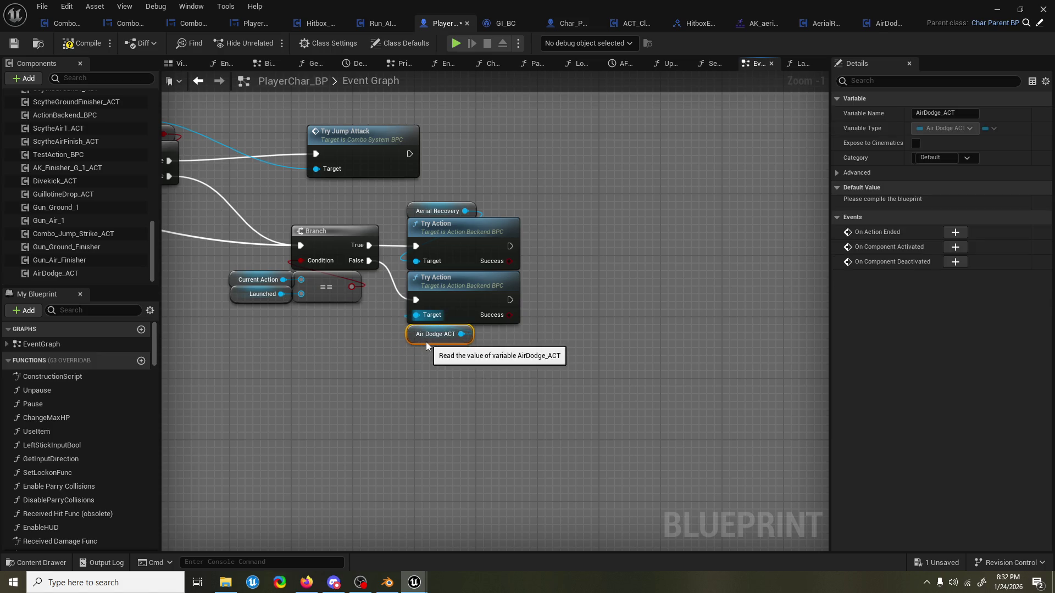
Remove the first Branch's False wire, tidy the Is Comboing group, and compile and save PlayerChar_BP.
{"action": "key", "text": "ctrl+s"}
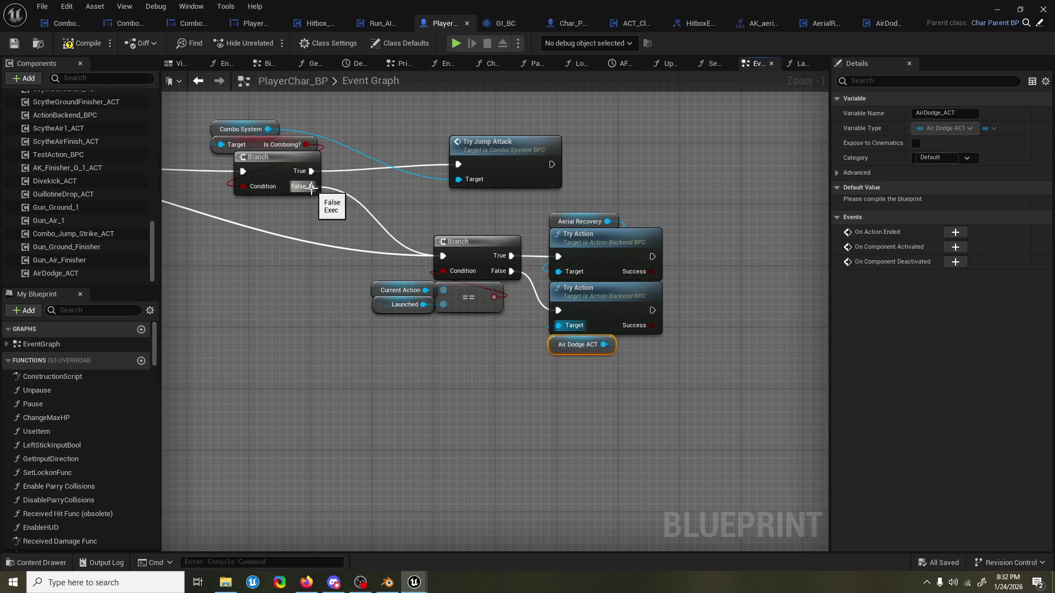
{"action": "left_click", "coordinate": [311, 187], "text": "alt"}
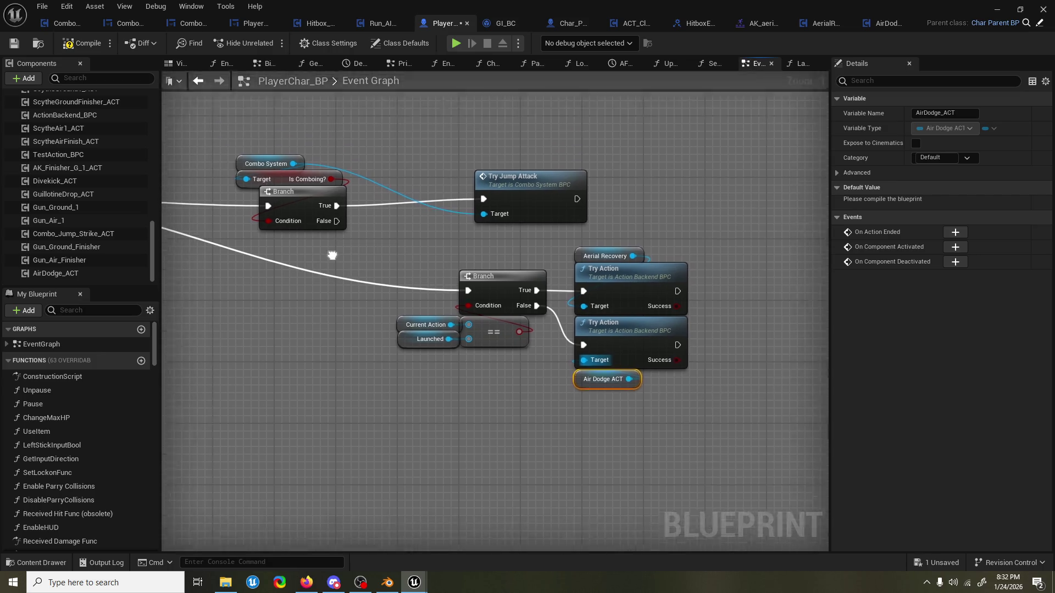
{"action": "left_click_drag", "start_coordinate": [278, 146], "coordinate": [539, 207]}
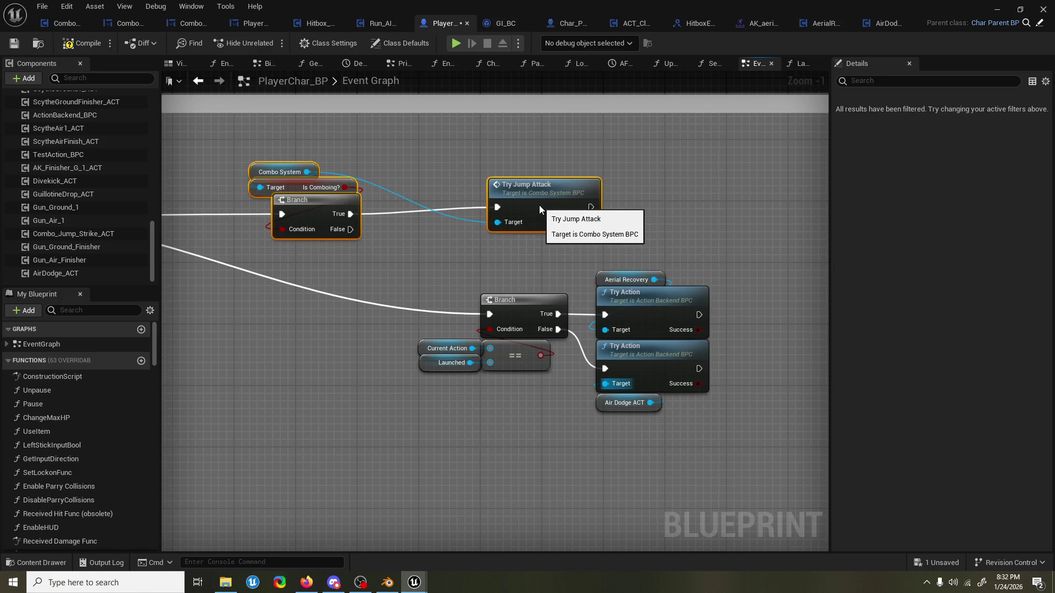
{"action": "left_click", "coordinate": [502, 258]}
{"action": "scroll", "coordinate": [502, 258], "scroll_direction": "down", "scroll_amount": 1}
{"action": "key", "text": "ctrl+s"}
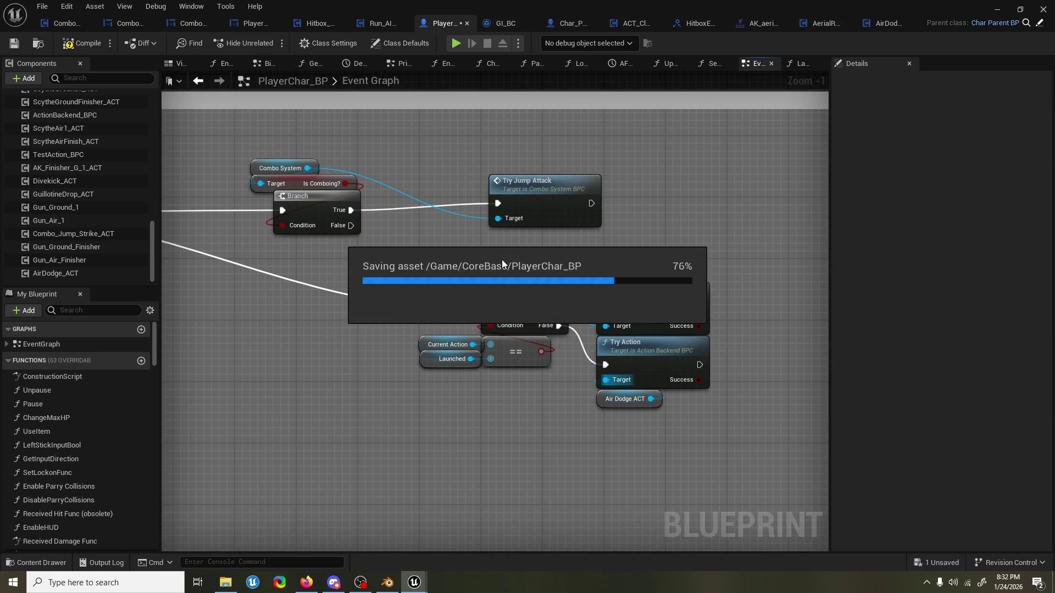
{"action": "scroll", "coordinate": [491, 261], "scroll_direction": "down", "scroll_amount": 2}
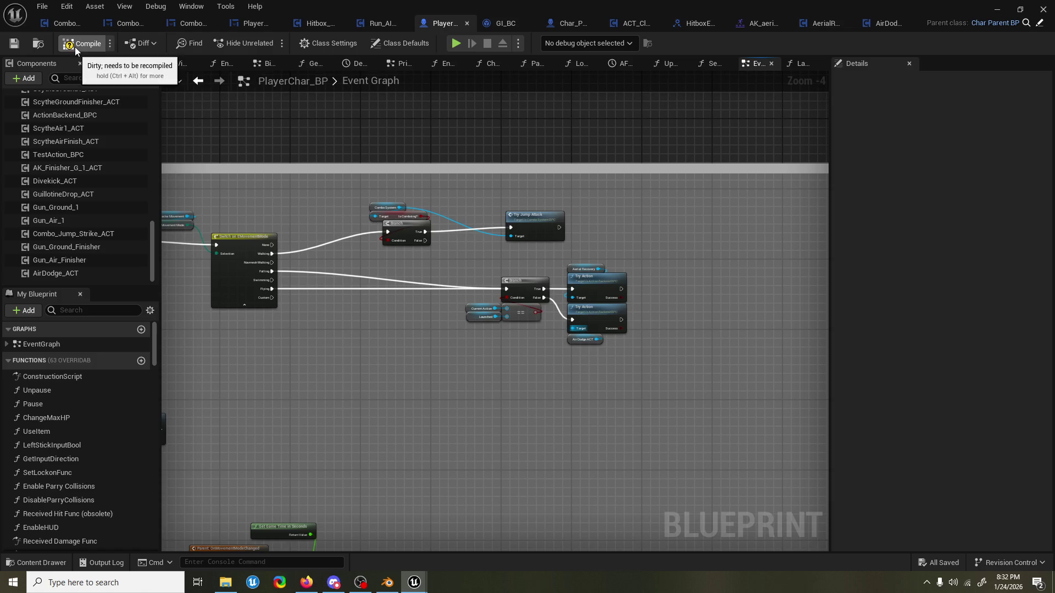
{"action": "key", "text": "F7"}
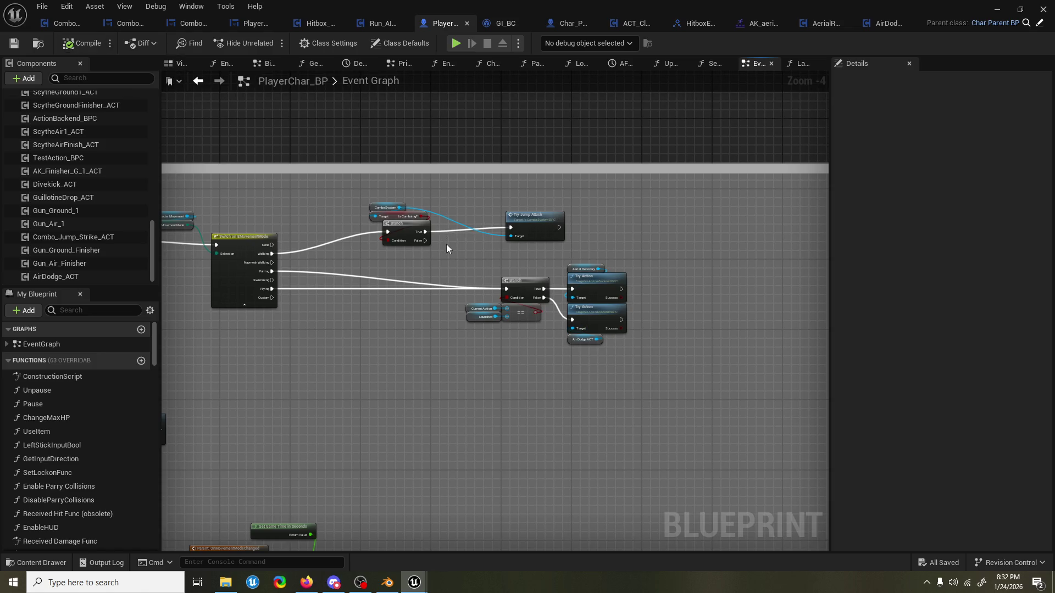
{"action": "left_click_drag", "start_coordinate": [469, 202], "coordinate": [479, 198]}
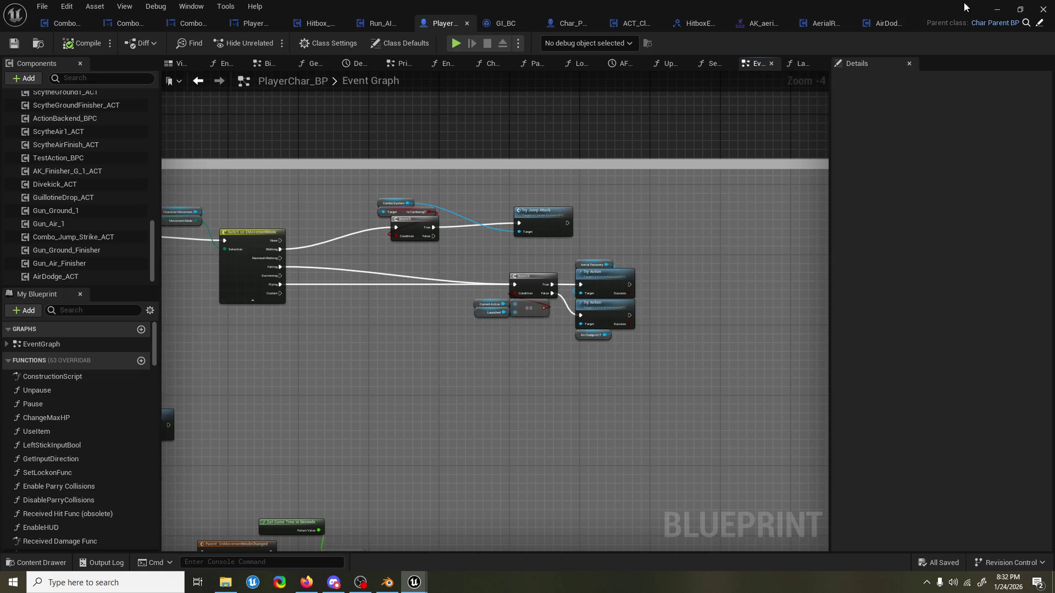
{"action": "left_click", "coordinate": [996, 10]}
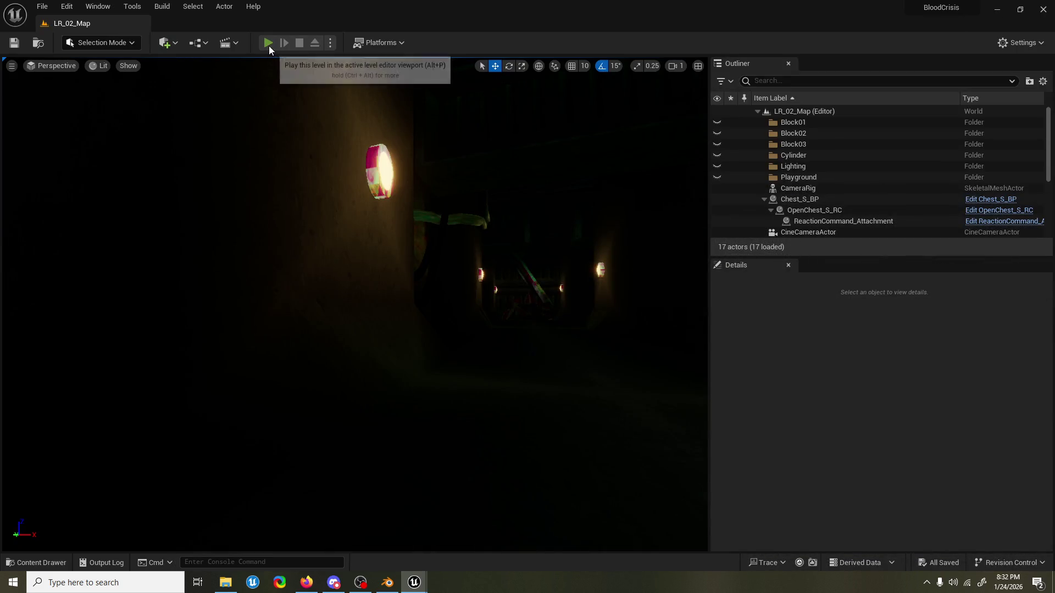
Start a Play-In-Editor test and launch DS4Windows for the controller.
{"action": "left_click", "coordinate": [269, 44]}
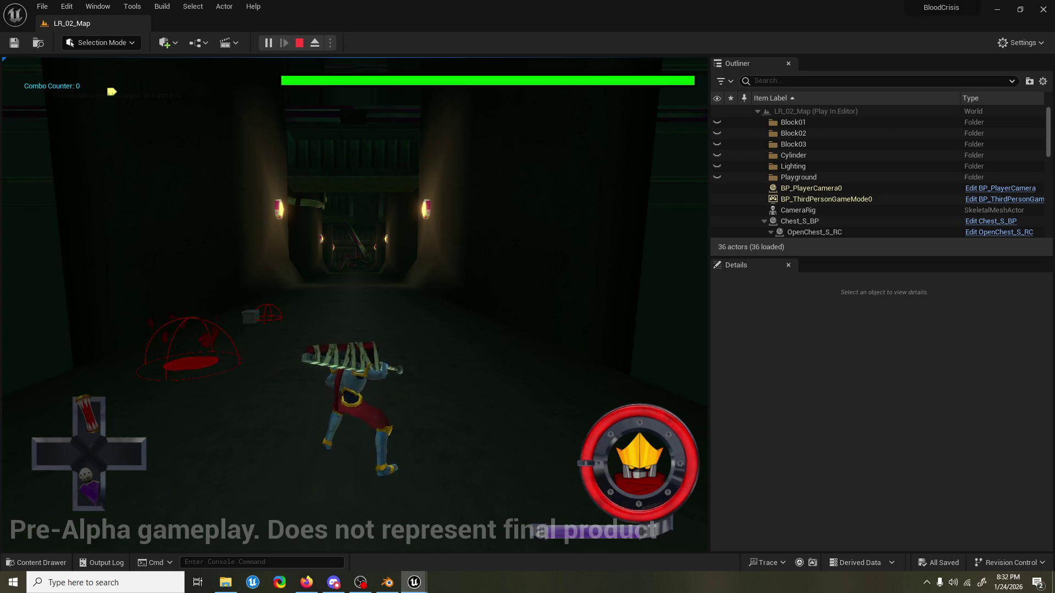
{"action": "key", "text": "w"}
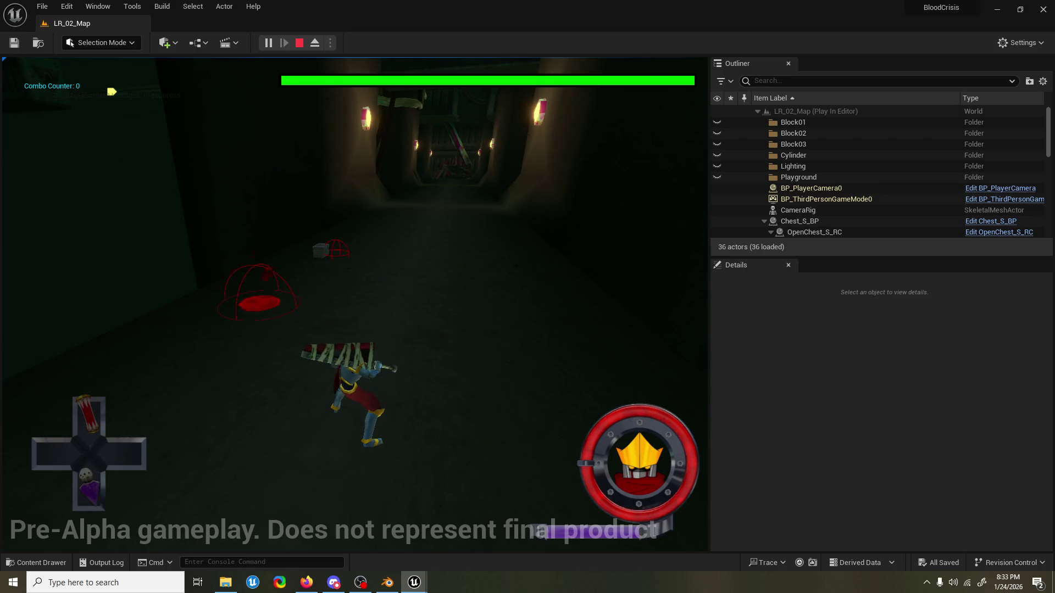
{"action": "key", "text": "super"}
{"action": "type", "text": "ds4"}
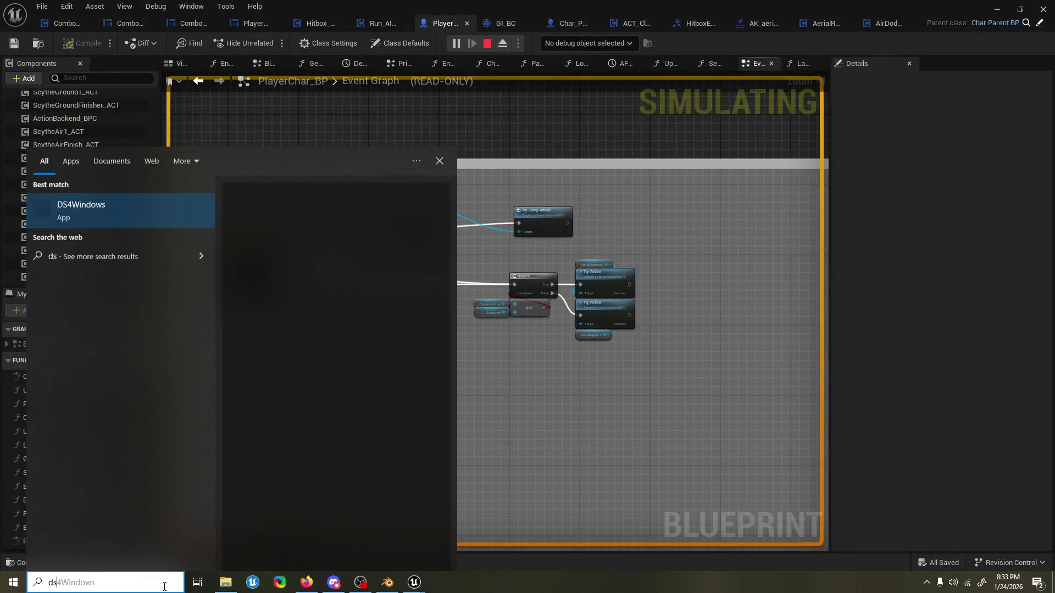
{"action": "key", "text": "Return"}
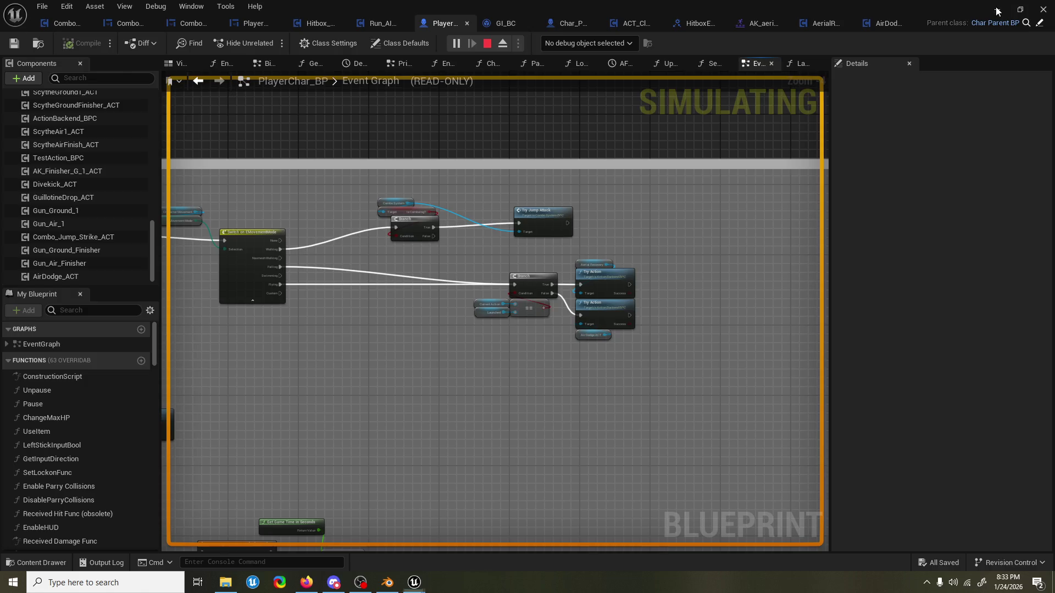
Return to the game, start it from the main menu, then stop the session.
{"action": "left_click", "coordinate": [997, 9]}
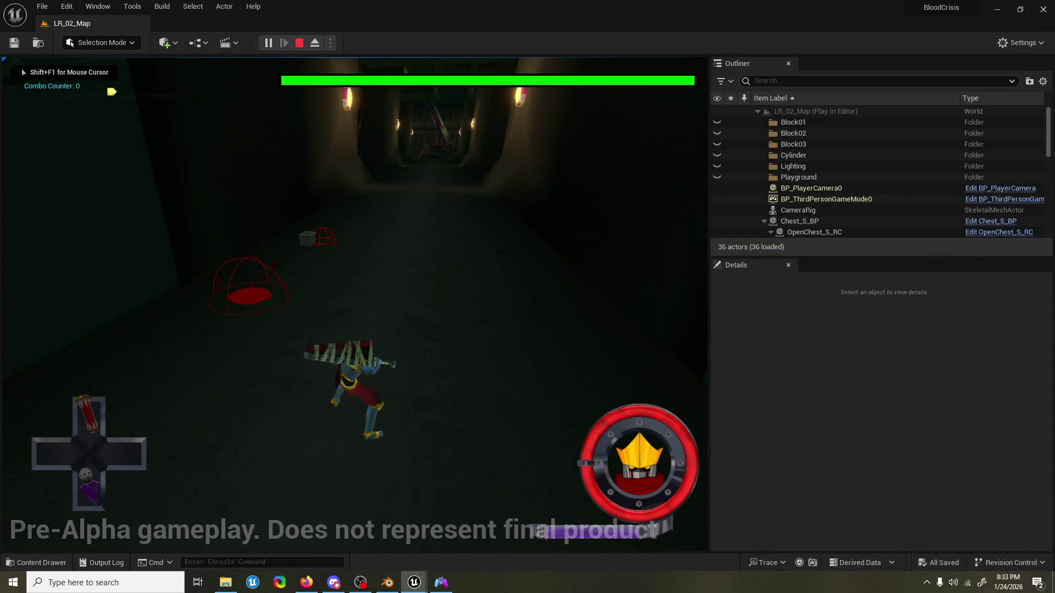
{"action": "key", "text": "alt+Tab"}
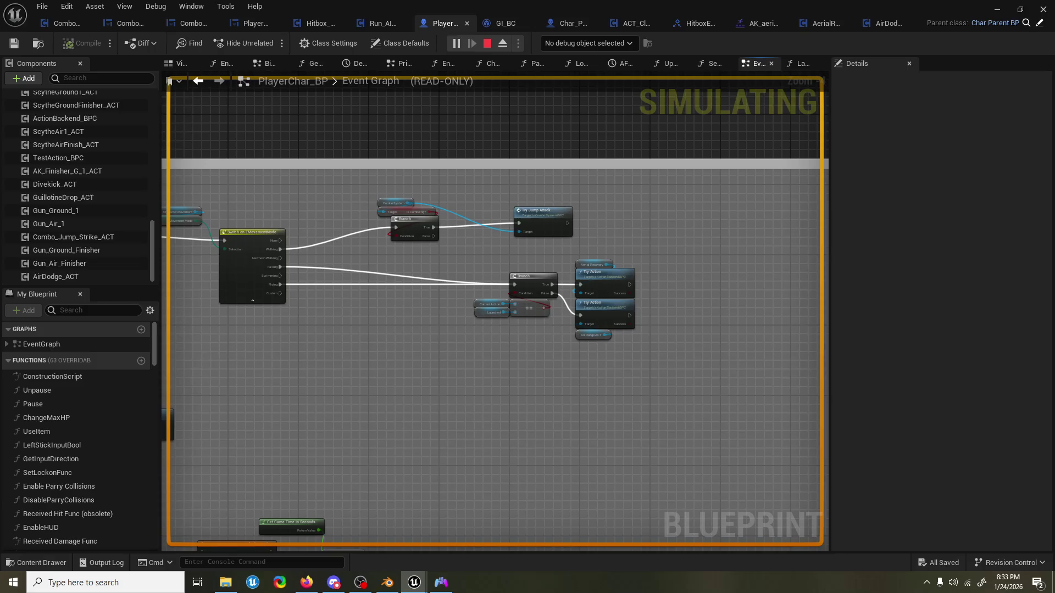
{"action": "left_click", "coordinate": [995, 11]}
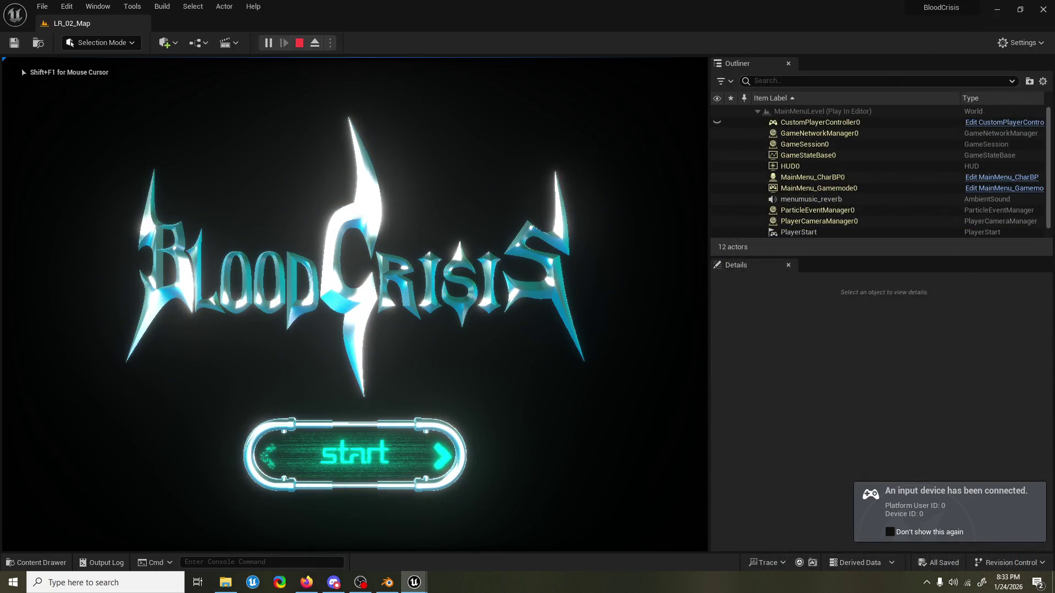
{"action": "key", "text": "Return"}
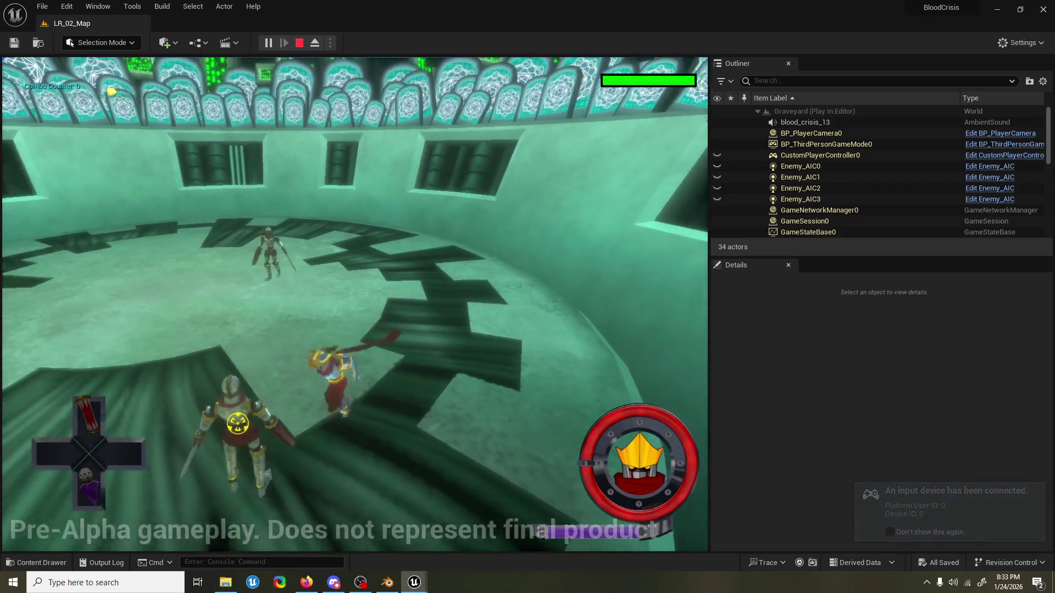
{"action": "key", "text": "Escape"}
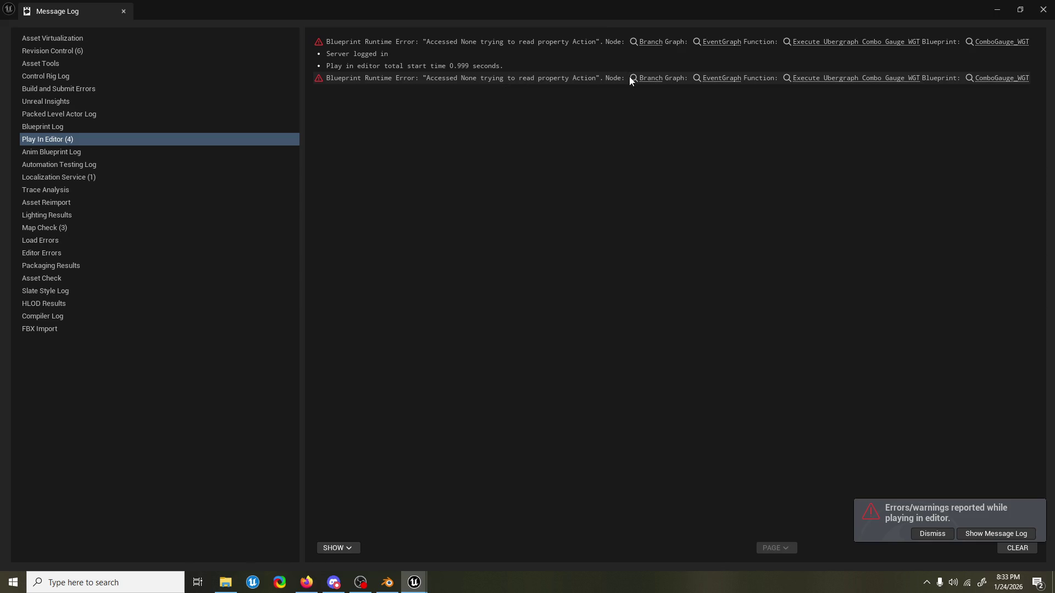
Go to the erroring Branch in ComboGauge_WGT, move Is Finisher beside it, then return to PlayerChar_BP.
{"action": "left_click", "coordinate": [654, 41]}
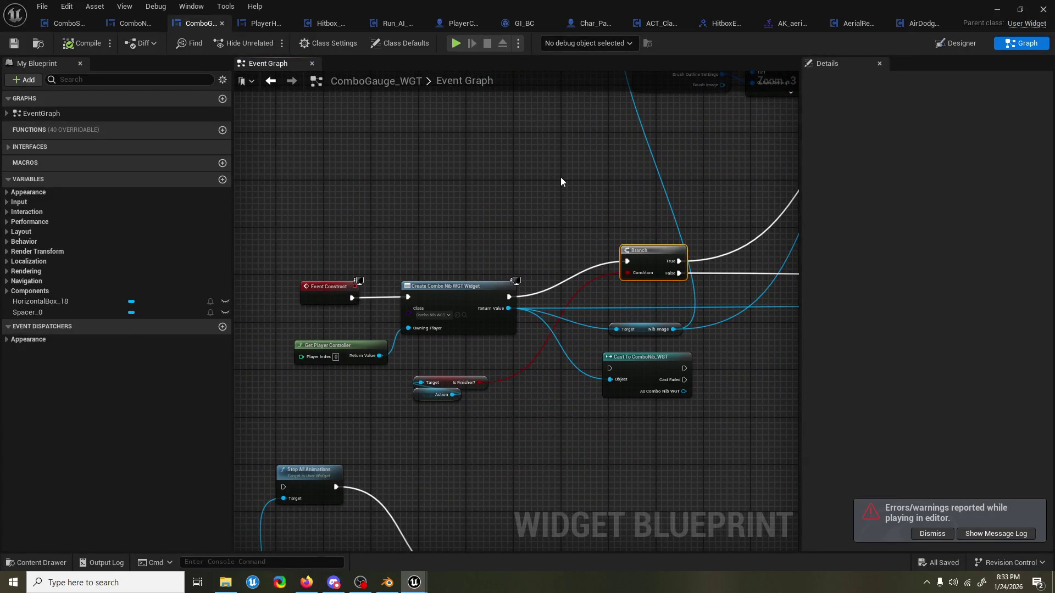
{"action": "mouse_move", "coordinate": [451, 383]}
{"action": "left_mouse_down"}
{"action": "mouse_move", "coordinate": [556, 259]}
{"action": "mouse_move", "coordinate": [481, 306]}
{"action": "left_mouse_up"}
{"action": "scroll", "coordinate": [481, 306], "scroll_direction": "down", "scroll_amount": 1}
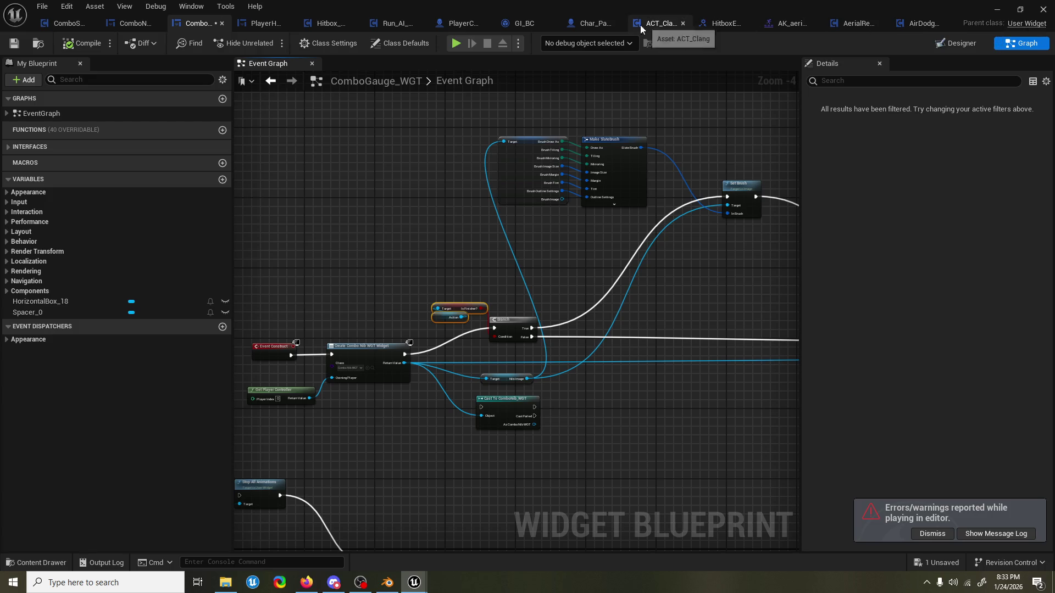
{"action": "left_click", "coordinate": [597, 24]}
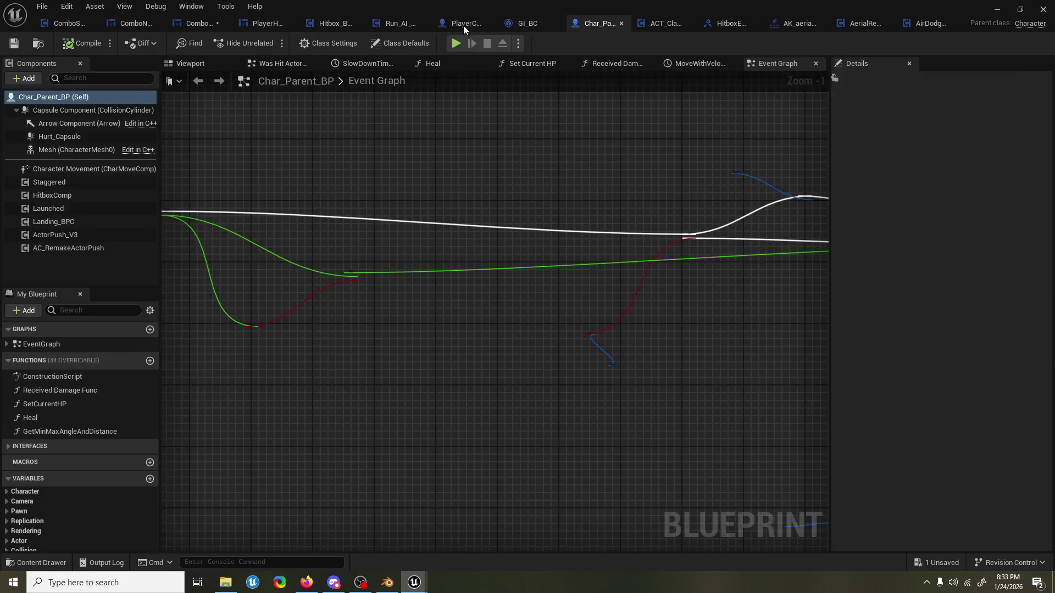
{"action": "left_click", "coordinate": [453, 24]}
{"action": "left_click", "coordinate": [505, 23]}
{"action": "left_click", "coordinate": [456, 24]}
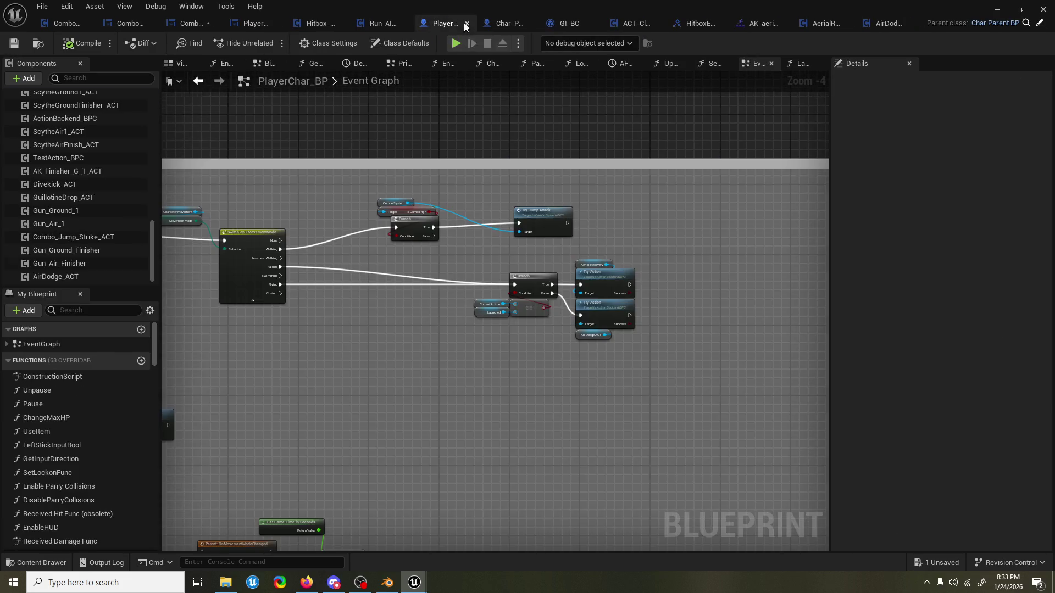
Move the Launched Branch, Aerial Recovery and both Try Action nodes lower in the graph.
{"action": "right_click", "coordinate": [471, 290]}
{"action": "scroll", "coordinate": [645, 345], "scroll_direction": "up", "scroll_amount": 2}
{"action": "key", "text": "Escape"}
{"action": "mouse_move", "coordinate": [650, 344]}
{"action": "left_mouse_down"}
{"action": "mouse_move", "coordinate": [495, 277]}
{"action": "mouse_move", "coordinate": [451, 307]}
{"action": "left_mouse_up"}
{"action": "left_click_drag", "start_coordinate": [647, 269], "coordinate": [574, 285]}
{"action": "left_click_drag", "start_coordinate": [645, 365], "coordinate": [461, 275]}
{"action": "left_click_drag", "start_coordinate": [577, 282], "coordinate": [575, 307]}
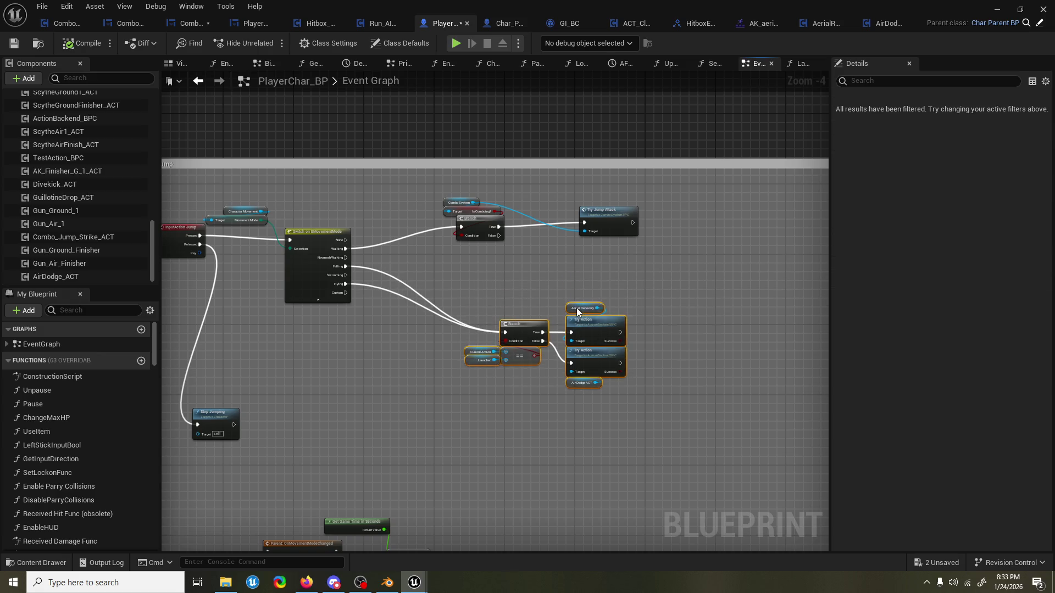
{"action": "scroll", "coordinate": [532, 262], "scroll_direction": "up", "scroll_amount": 1}
{"action": "left_click_drag", "start_coordinate": [460, 251], "coordinate": [548, 288]}
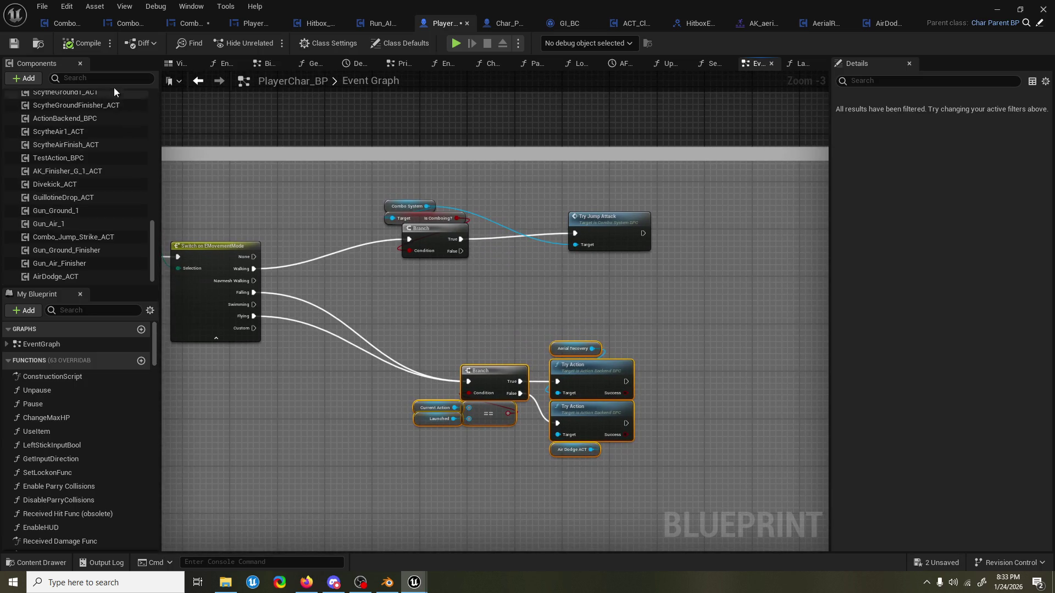
Add a JumpComp_BP reference with a Try Action, wire the upper Branch's False into it, and save.
{"action": "type", "text": "jump"}
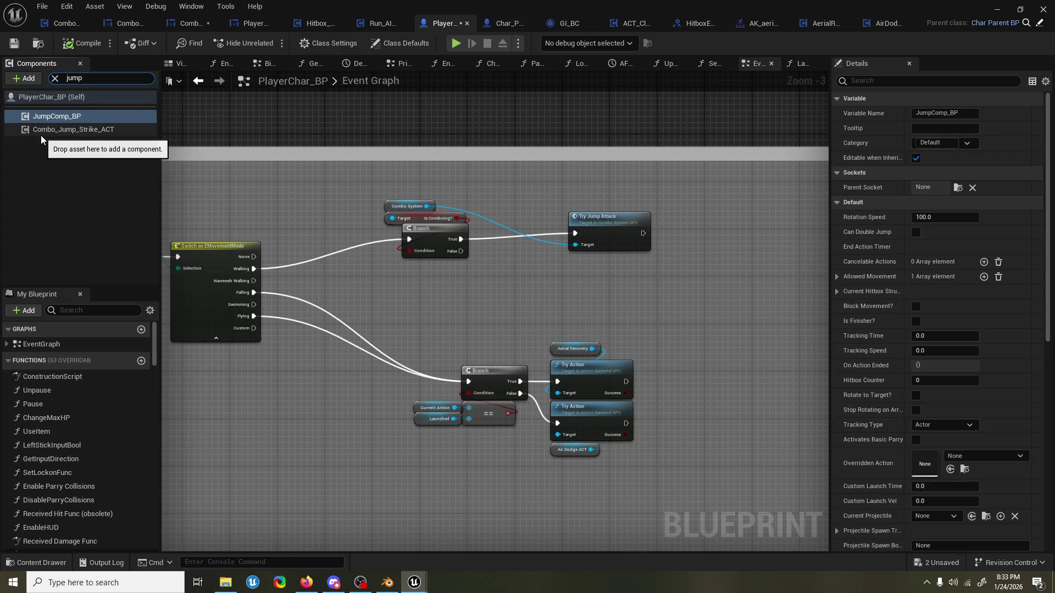
{"action": "mouse_move", "coordinate": [55, 116]}
{"action": "left_mouse_down"}
{"action": "mouse_move", "coordinate": [126, 124]}
{"action": "mouse_move", "coordinate": [472, 302]}
{"action": "mouse_move", "coordinate": [559, 291]}
{"action": "left_mouse_up"}
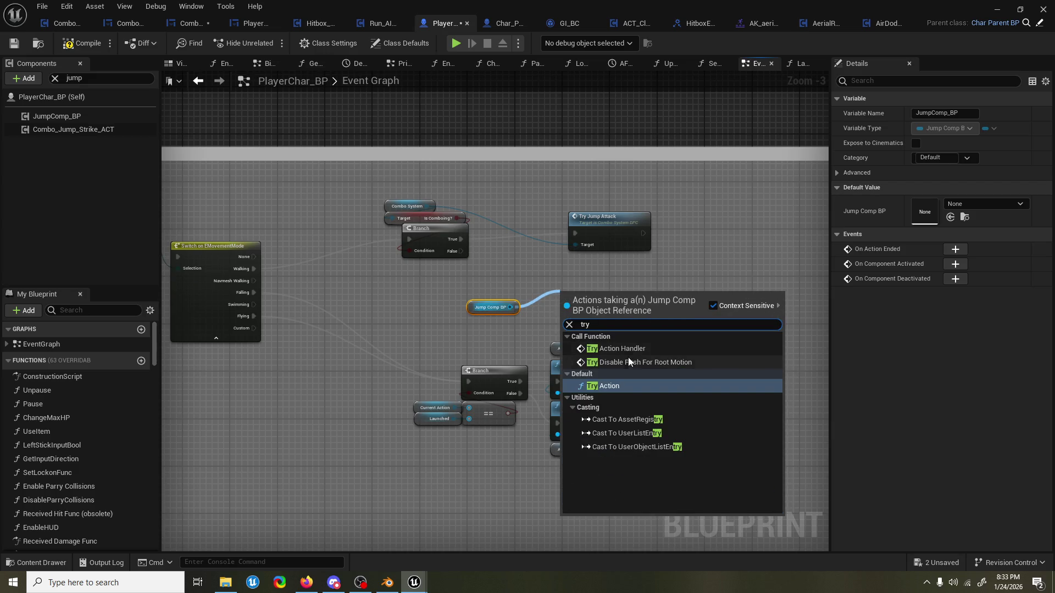
{"action": "left_click", "coordinate": [628, 357]}
{"action": "mouse_move", "coordinate": [463, 251]}
{"action": "left_mouse_down"}
{"action": "mouse_move", "coordinate": [581, 309]}
{"action": "mouse_move", "coordinate": [563, 310]}
{"action": "mouse_move", "coordinate": [621, 279]}
{"action": "left_mouse_up"}
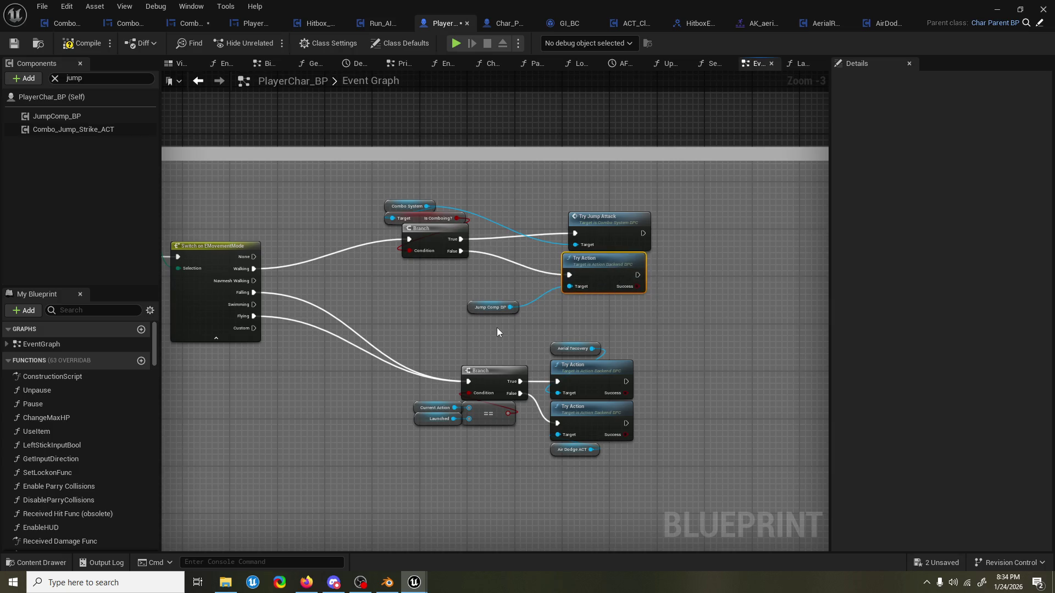
{"action": "left_click_drag", "start_coordinate": [494, 308], "coordinate": [587, 307]}
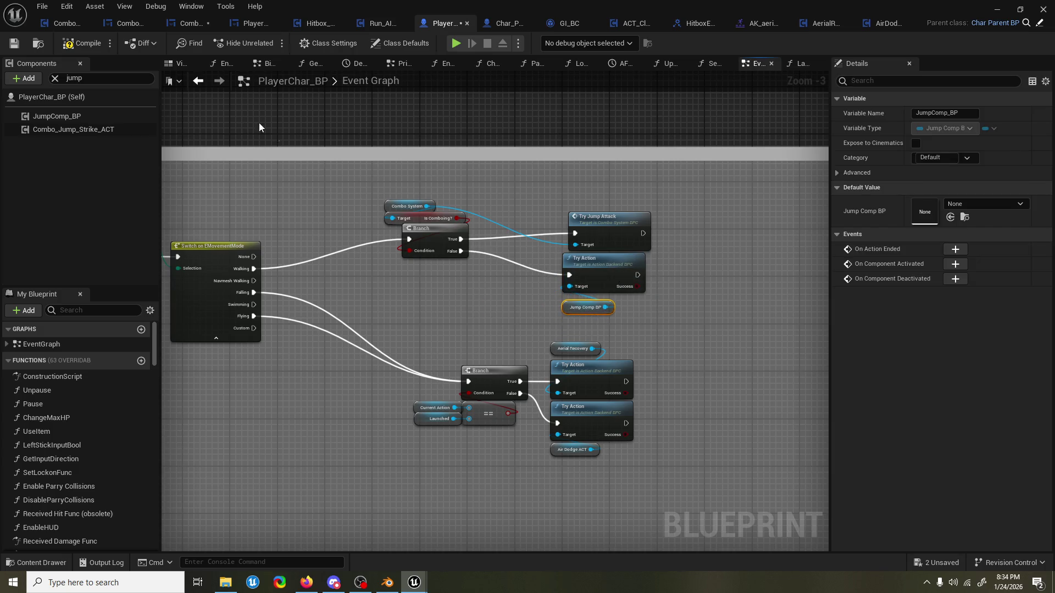
{"action": "key", "text": "ctrl+s"}
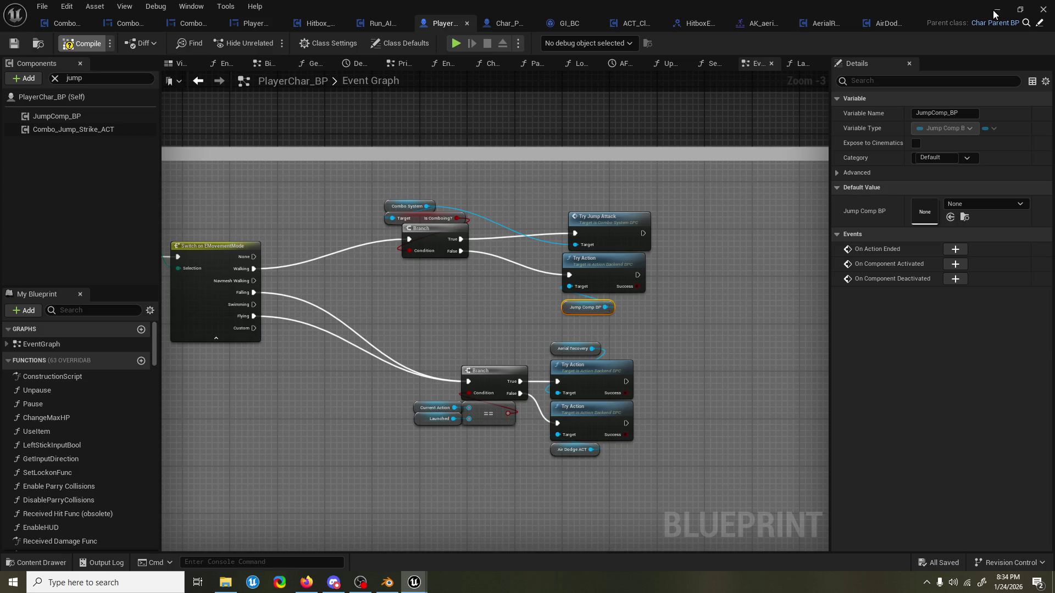
{"action": "left_click", "coordinate": [995, 14]}
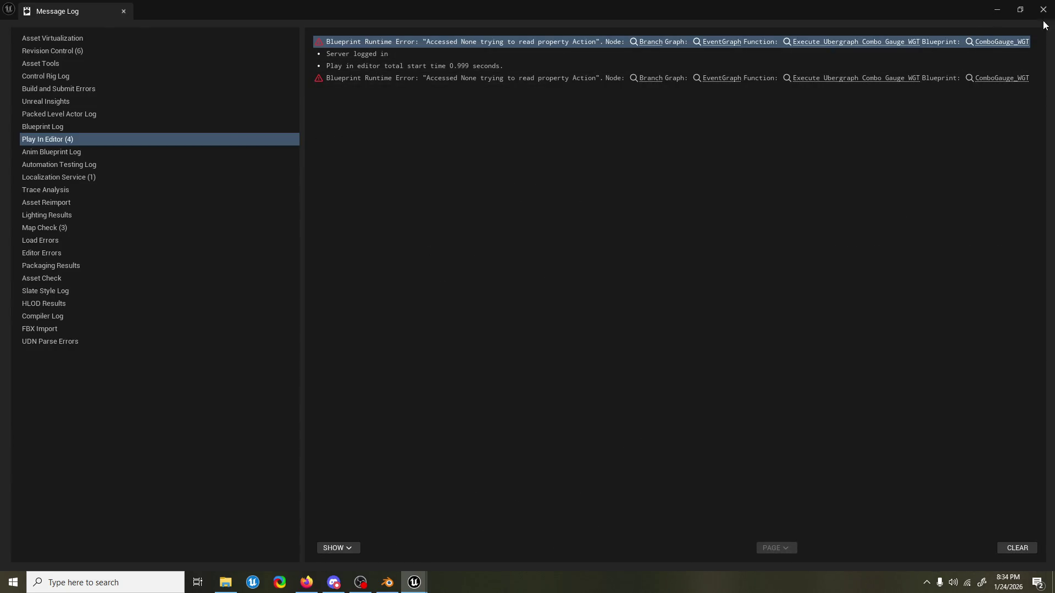
Play-test LR_02_Map by running the character down the corridor, then stop the session.
{"action": "left_click", "coordinate": [1043, 9]}
{"action": "left_click", "coordinate": [267, 42]}
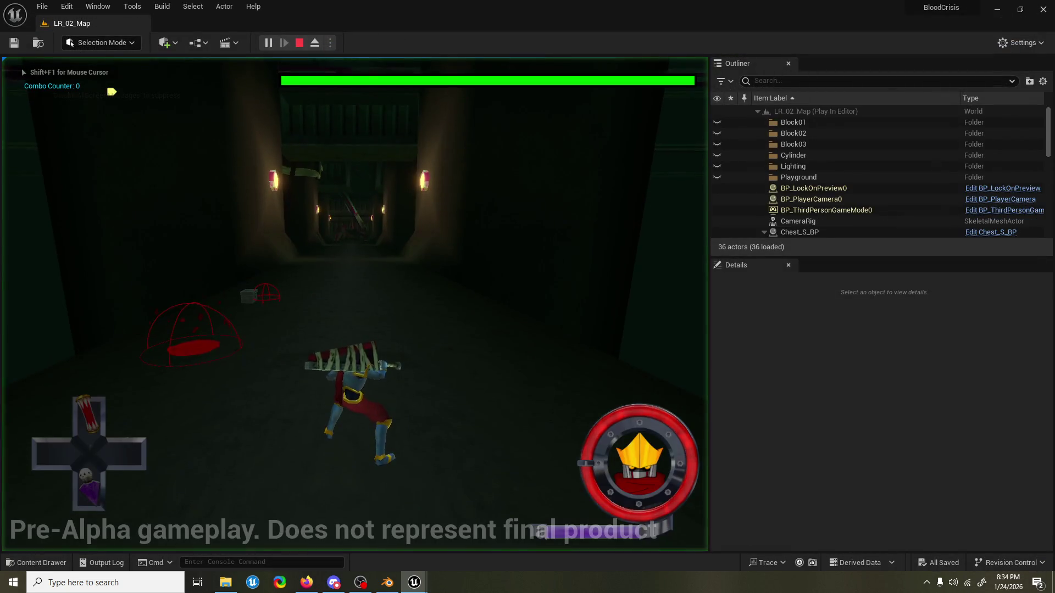
{"action": "key", "text": "w"}
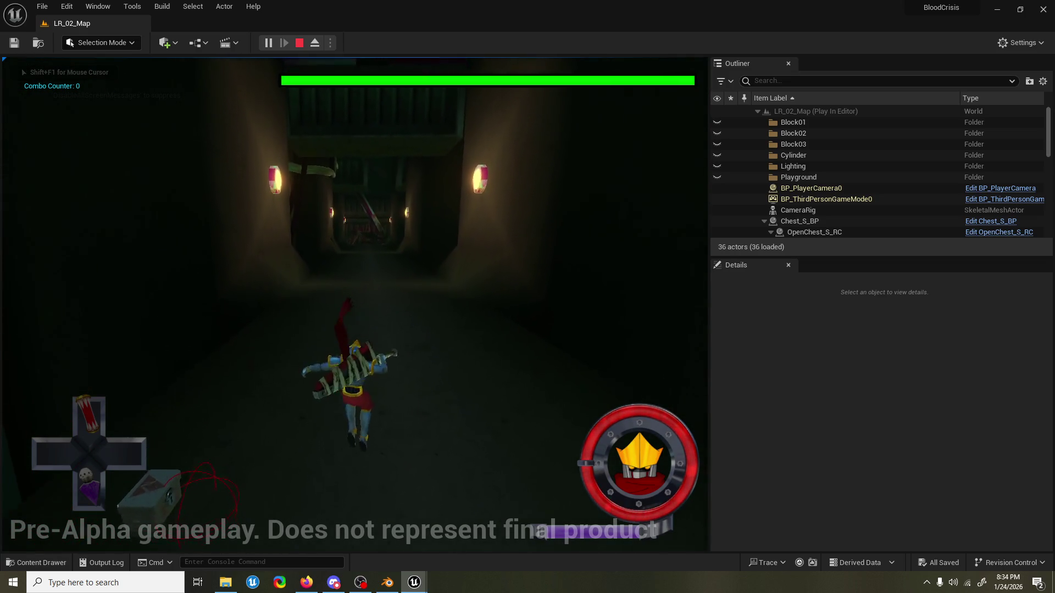
{"action": "key", "text": "alt+Tab"}
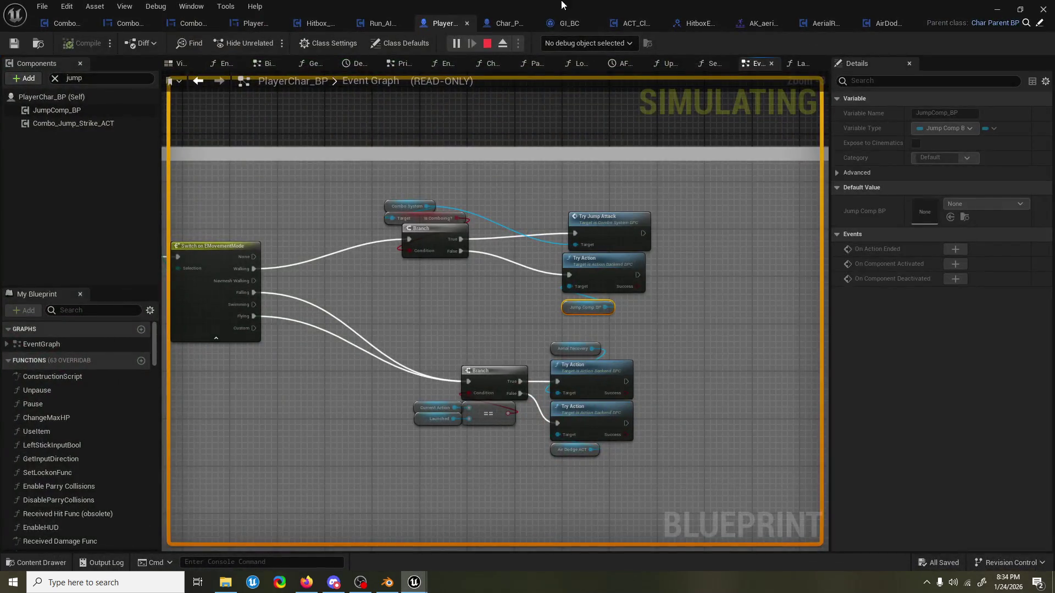
{"action": "key", "text": "alt+Tab"}
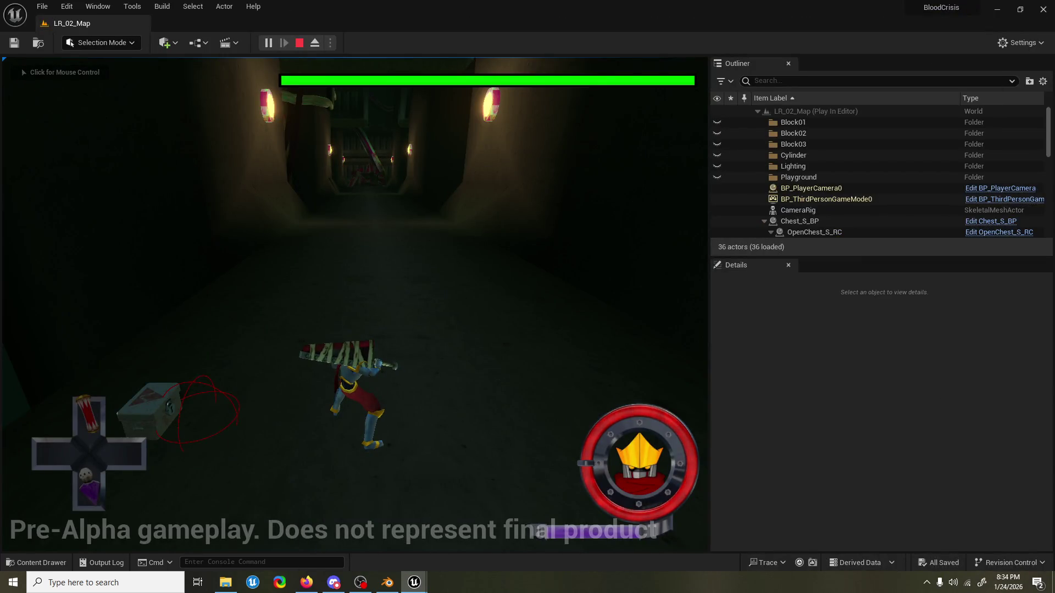
{"action": "left_click", "coordinate": [381, 220]}
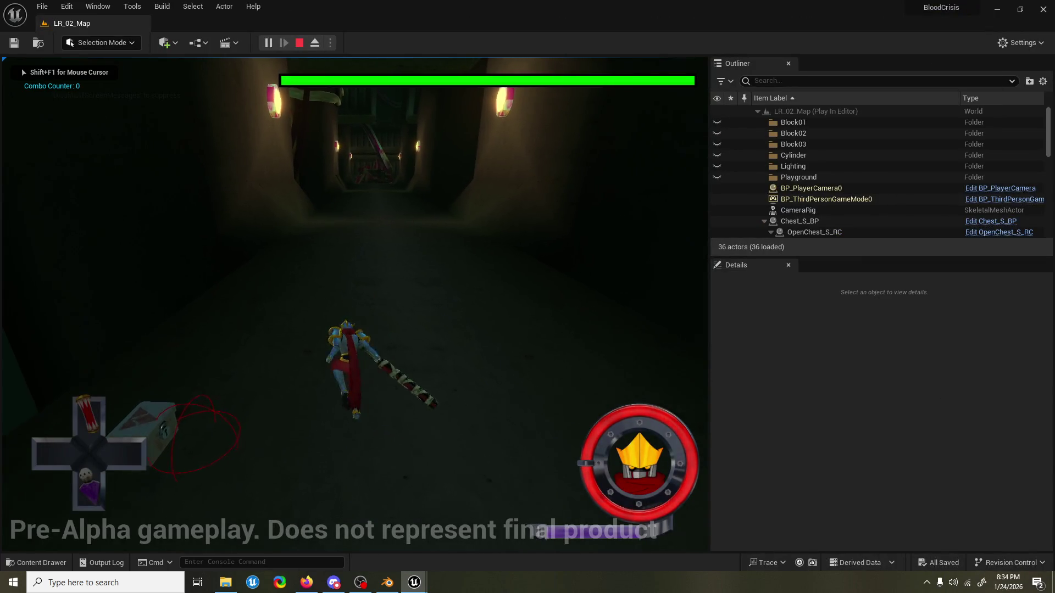
{"action": "key", "text": "s"}
{"action": "key", "text": "w"}
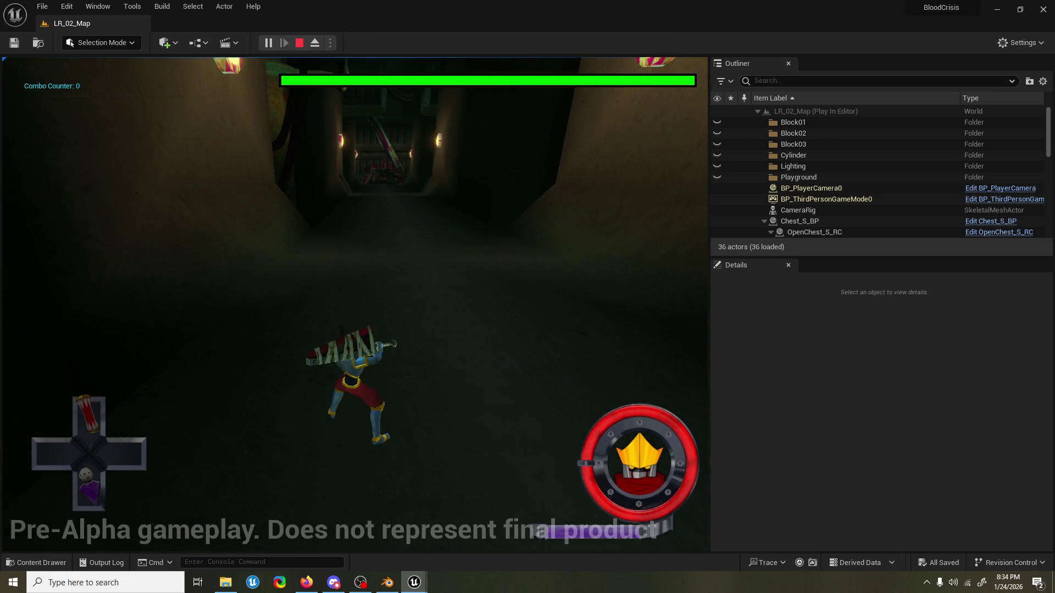
{"action": "key", "text": "Escape"}
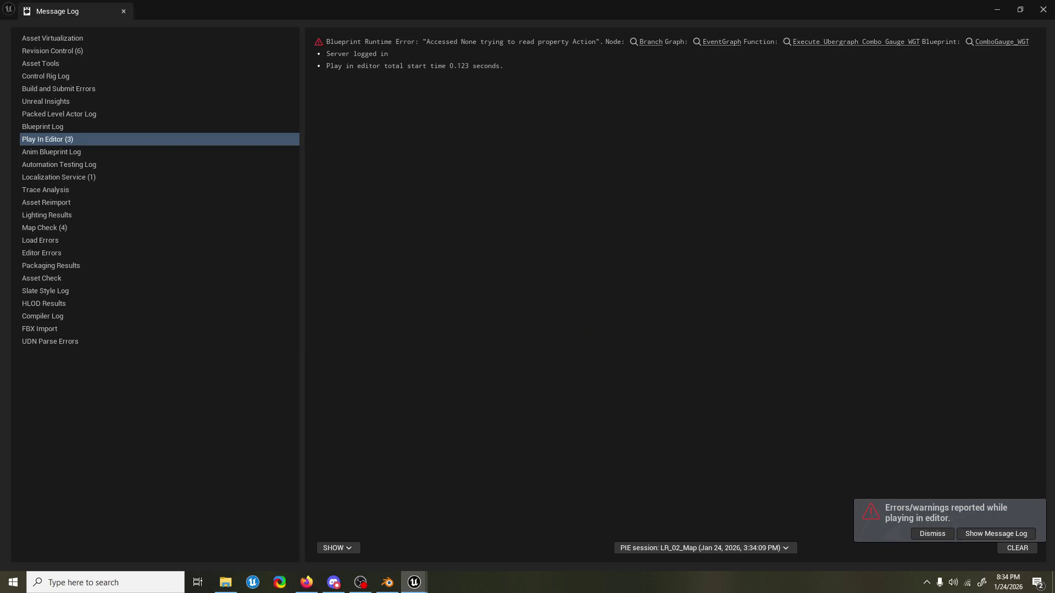
Run another play test with a sword swing, stop it, and start LR_02_Map playing again.
{"action": "left_click", "coordinate": [1042, 9]}
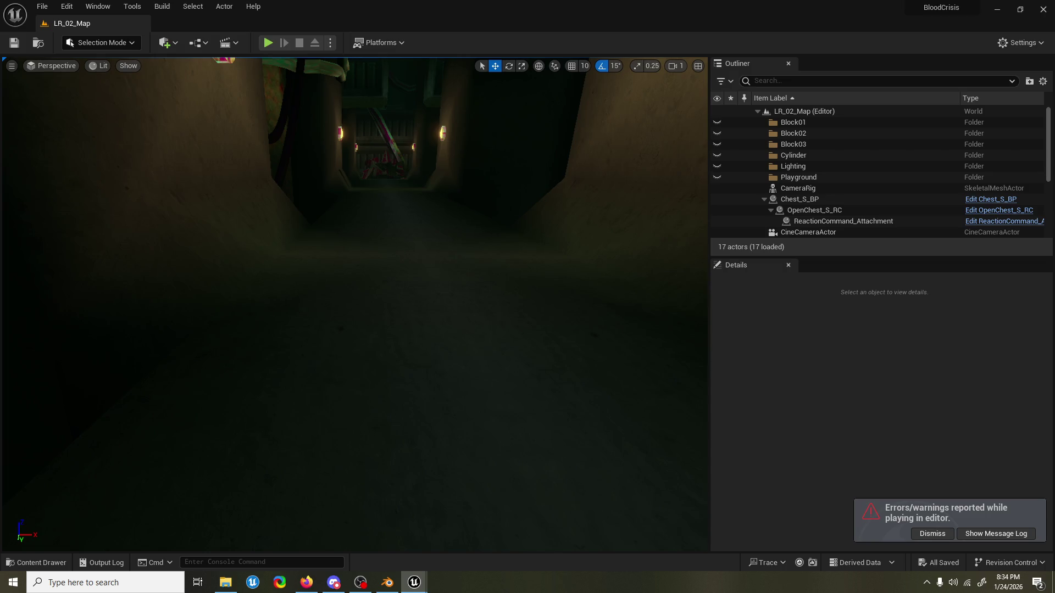
{"action": "key", "text": "alt+p"}
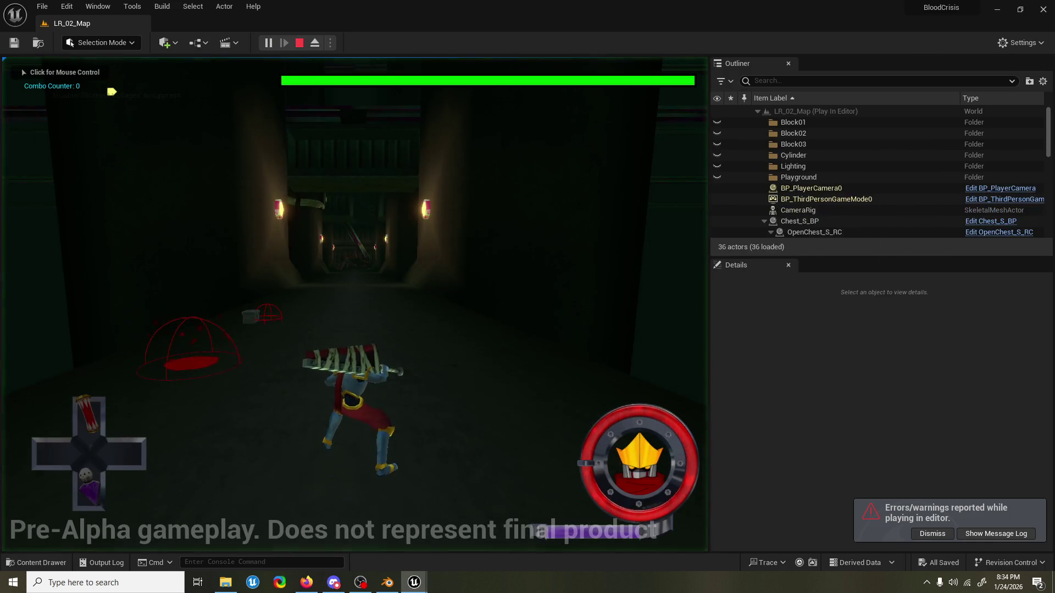
{"action": "left_click", "coordinate": [354, 304]}
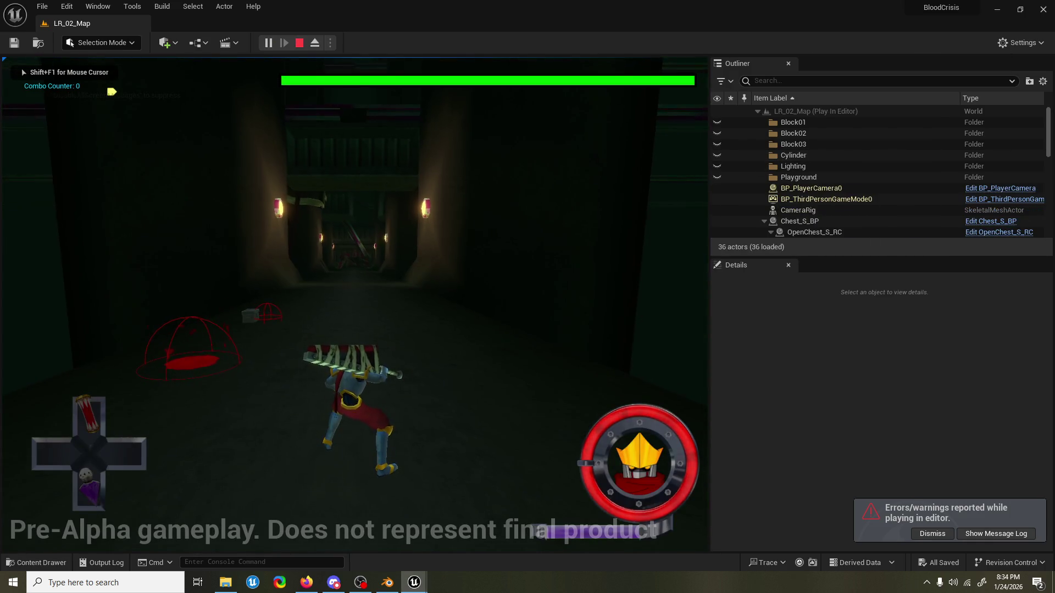
{"action": "key", "text": "w"}
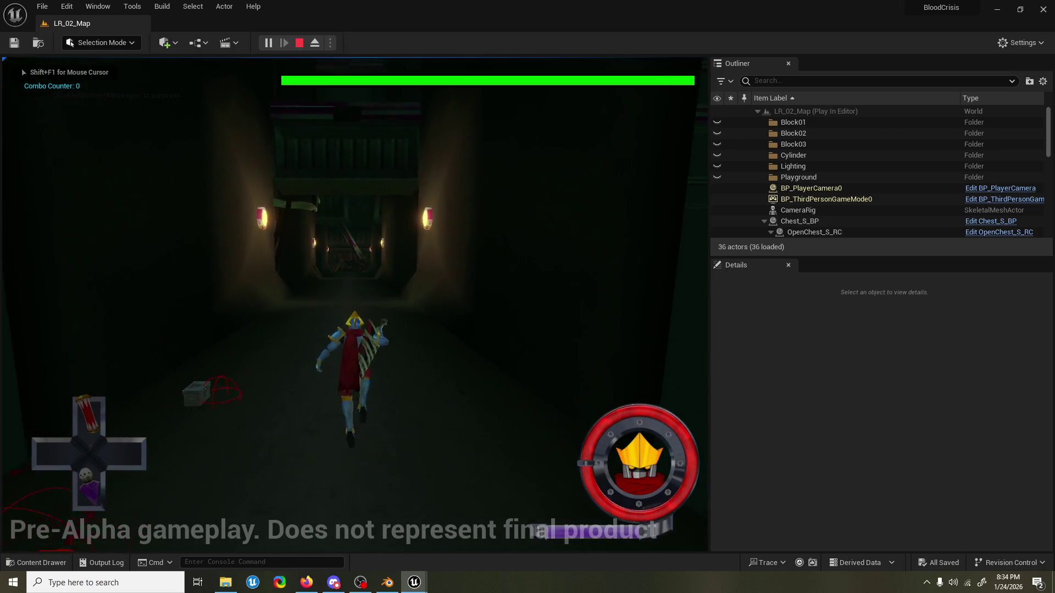
{"action": "key", "text": "e"}
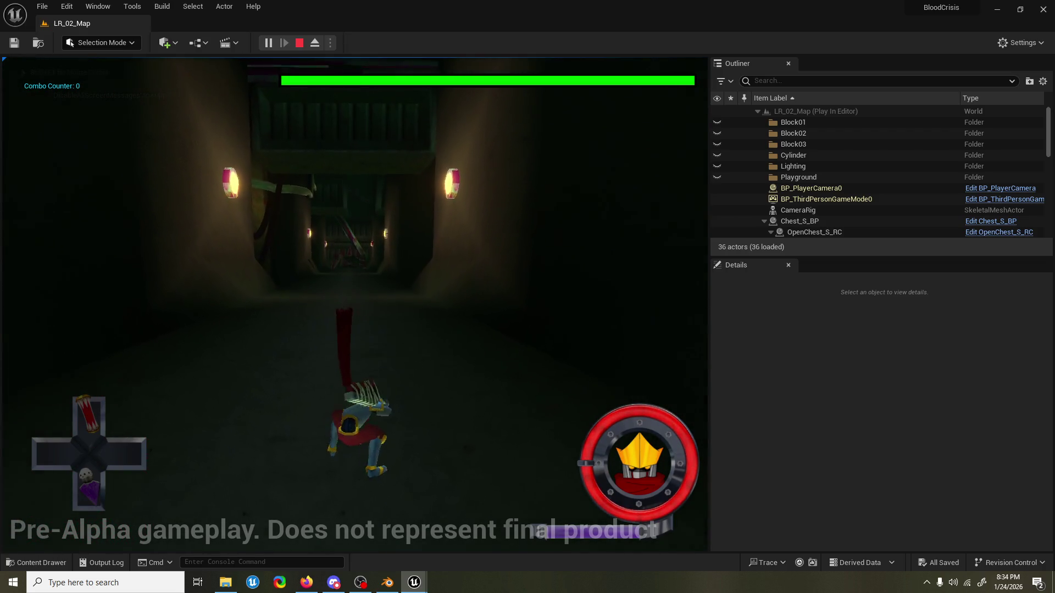
{"action": "key", "text": "Escape"}
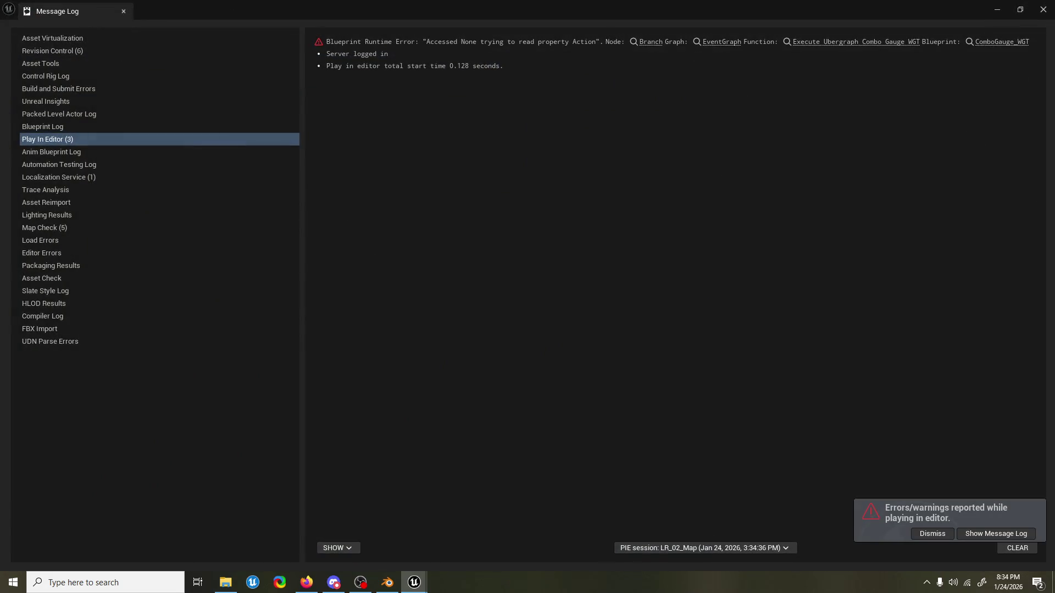
{"action": "left_click", "coordinate": [1043, 9]}
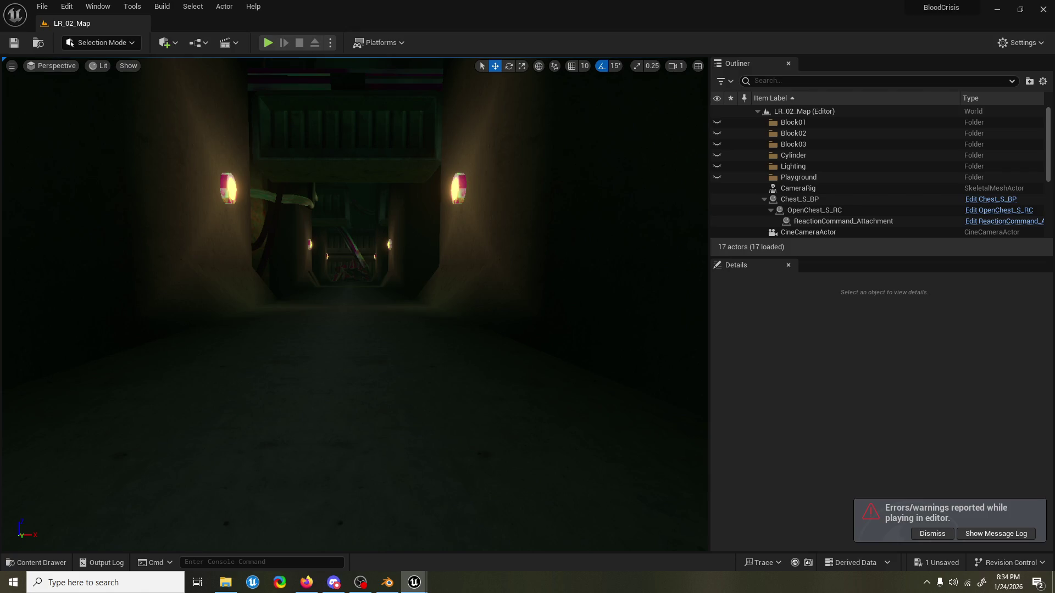
{"action": "left_click", "coordinate": [268, 43]}
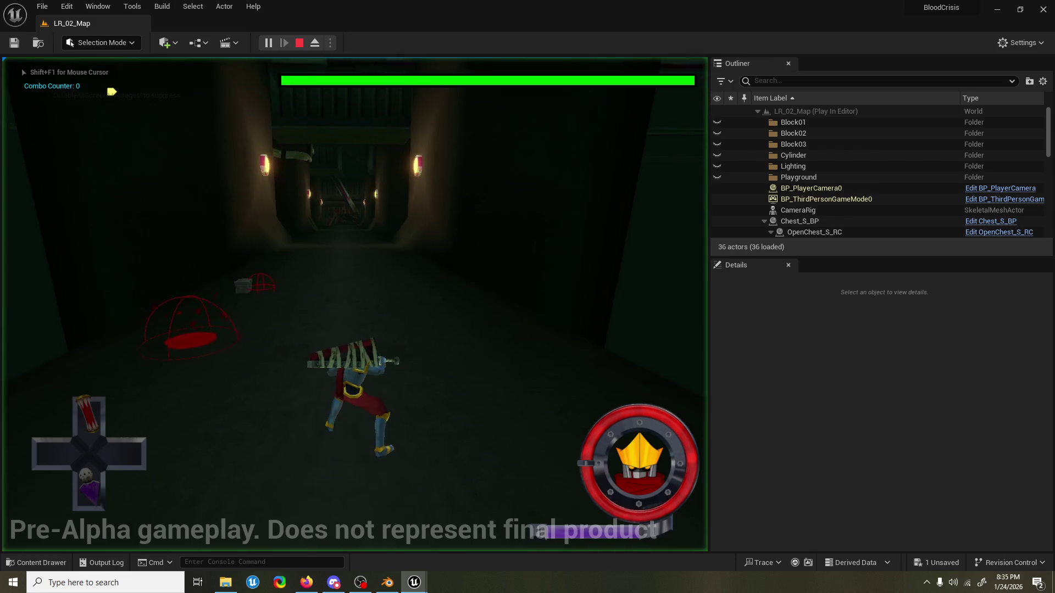
Finish the brief play run, stop it with Esc, and minimize the Message Log window.
{"action": "key", "text": "w"}
{"action": "key", "text": "w"}
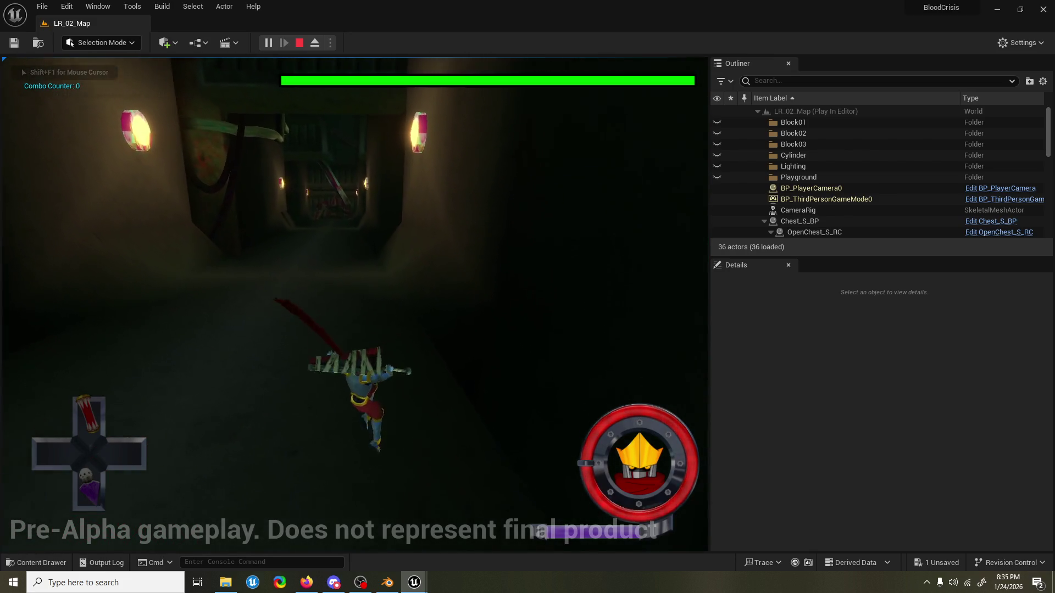
{"action": "key", "text": "Escape"}
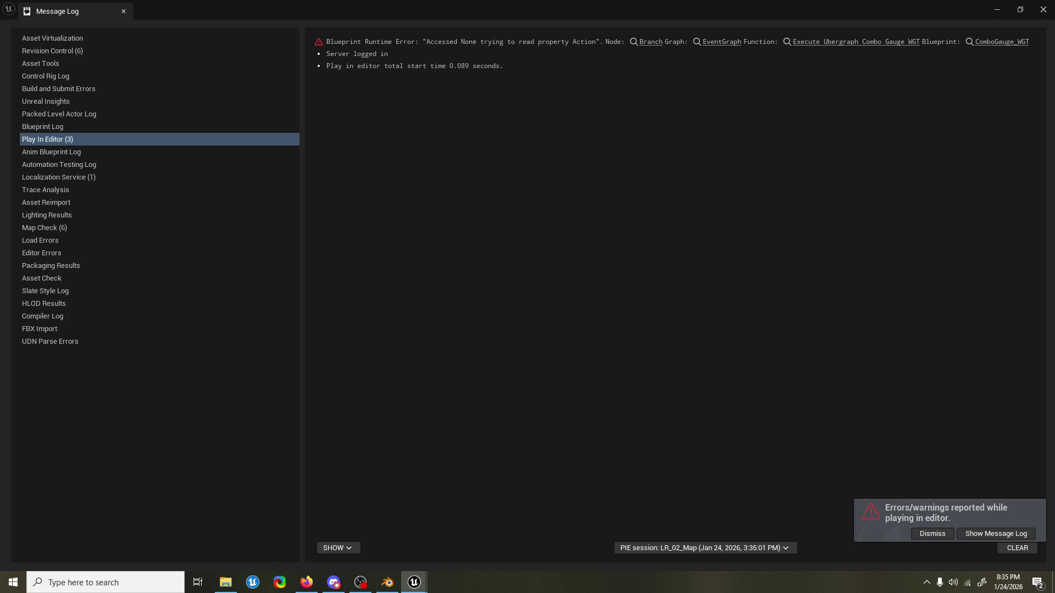
{"action": "left_click", "coordinate": [997, 9]}
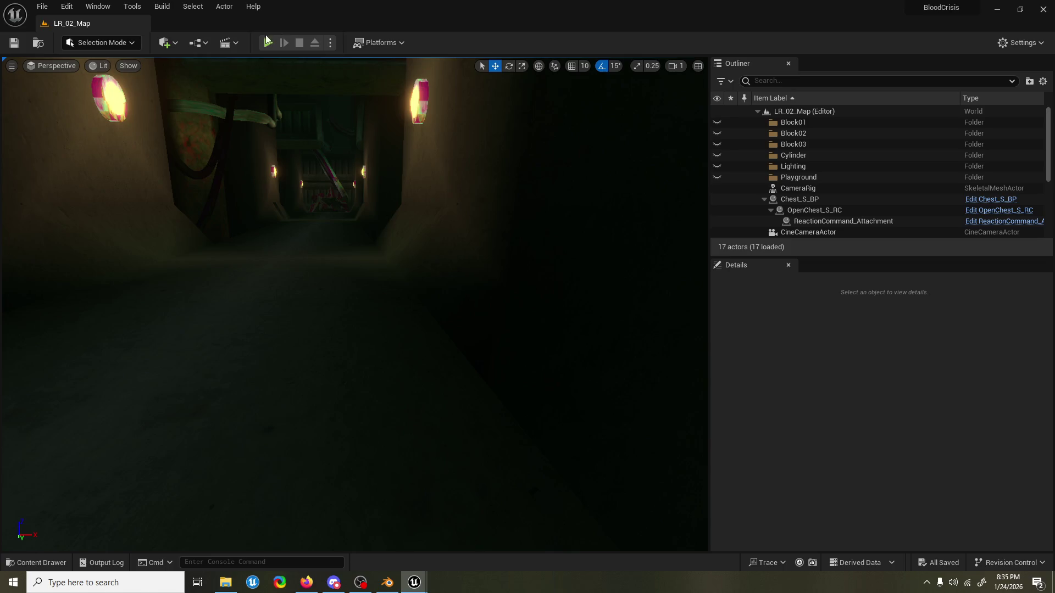
Play-test the level, running down the corridor through the spinning air dodge, then stop the session.
{"action": "left_click", "coordinate": [276, 48]}
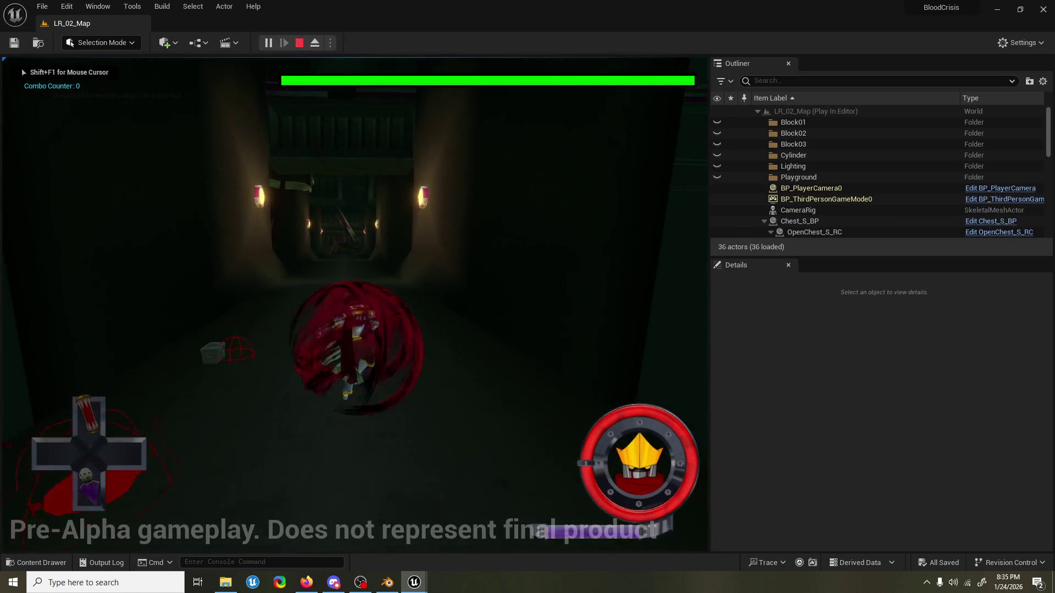
{"action": "key", "text": "w"}
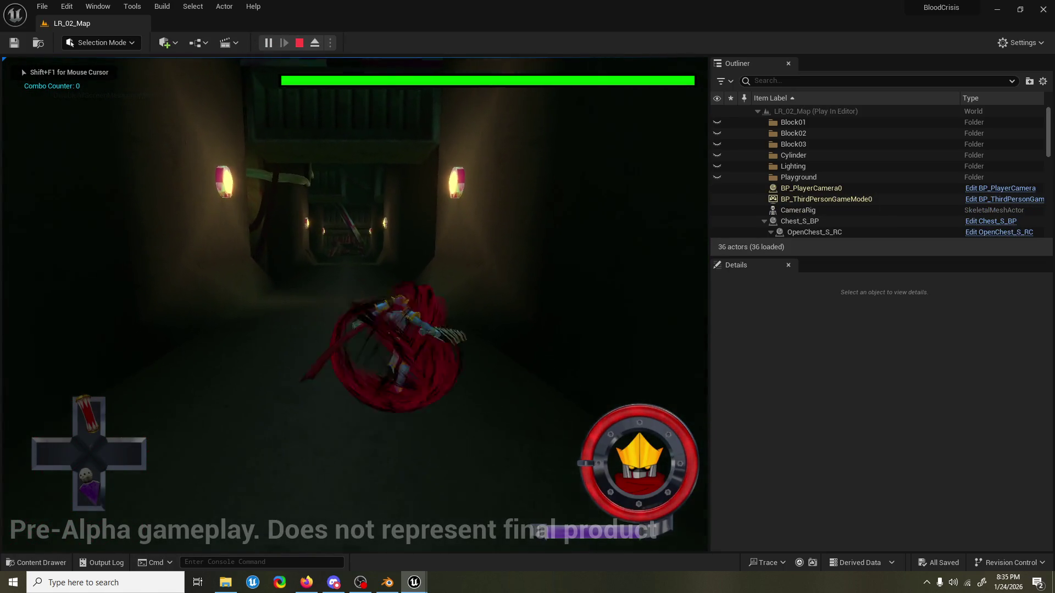
{"action": "key", "text": "w"}
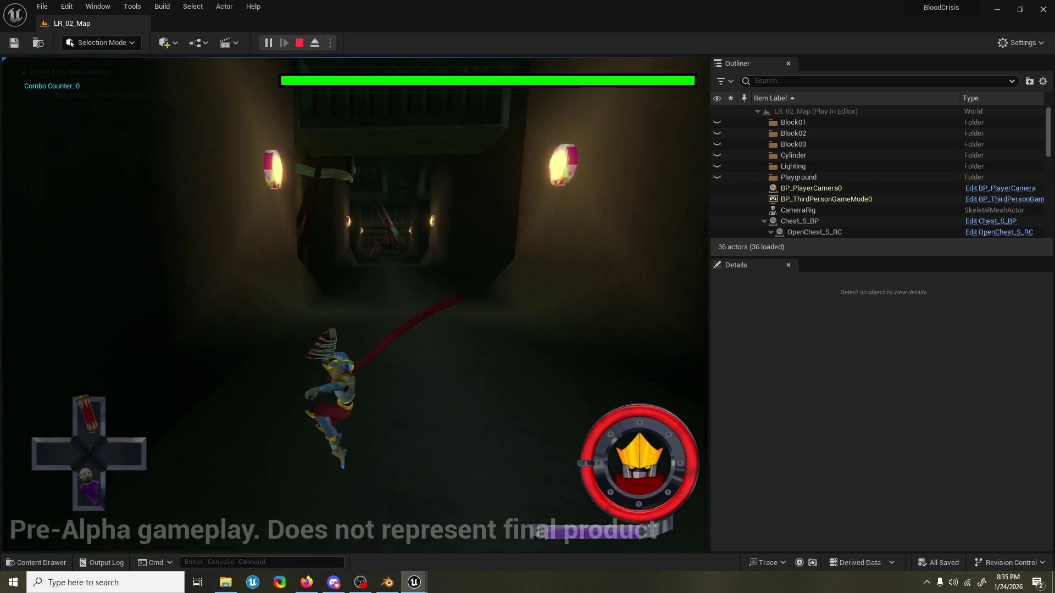
{"action": "key", "text": "w"}
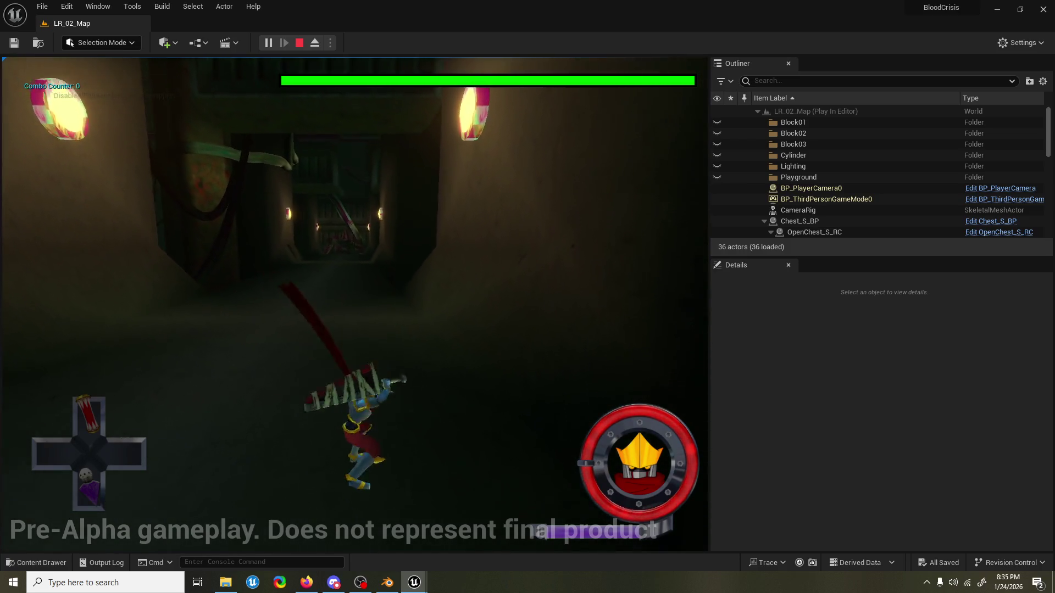
{"action": "key", "text": "Escape"}
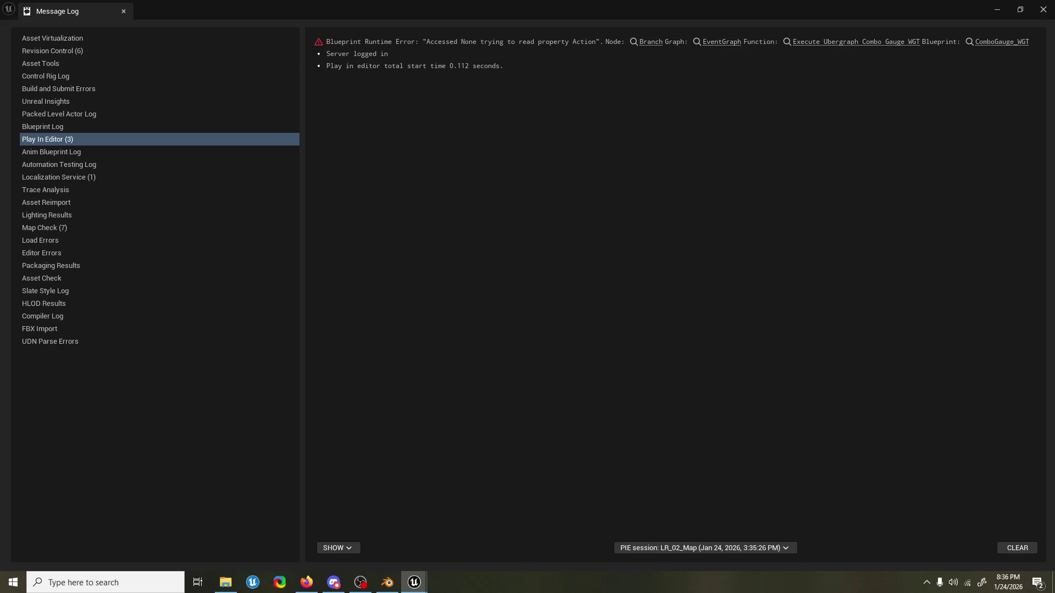
Return to the level editor, save all changes with Ctrl+S, and start a new LR_02_Map play test.
{"action": "left_click", "coordinate": [360, 582]}
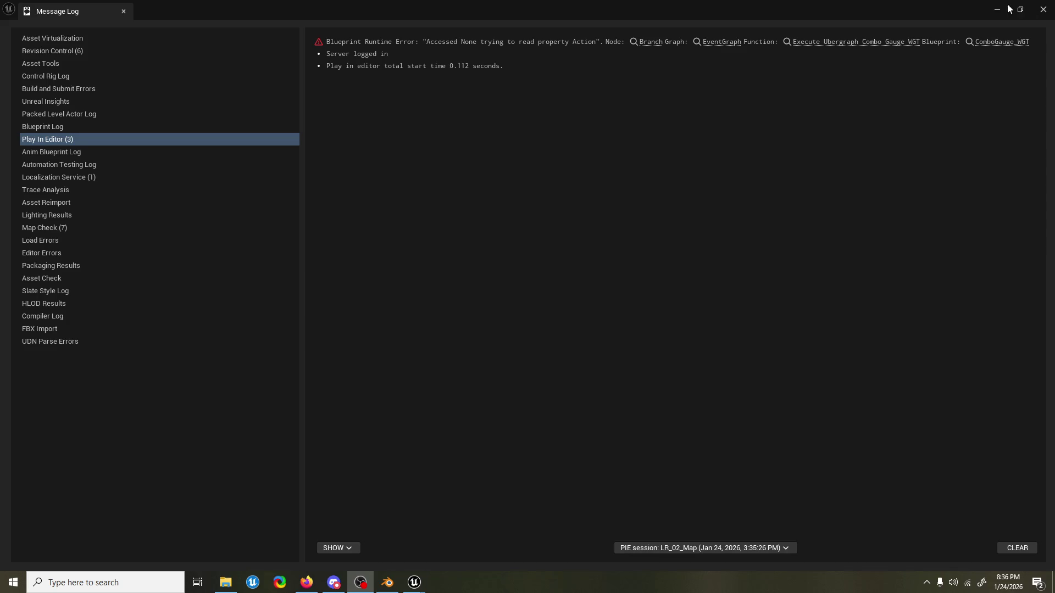
{"action": "left_click", "coordinate": [414, 582]}
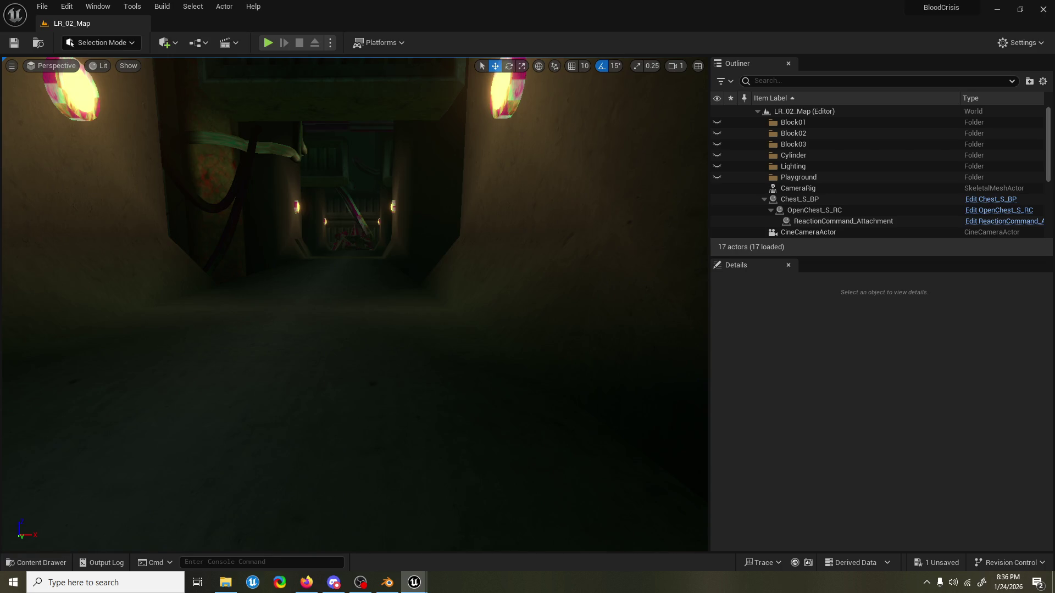
{"action": "key", "text": "ctrl+s"}
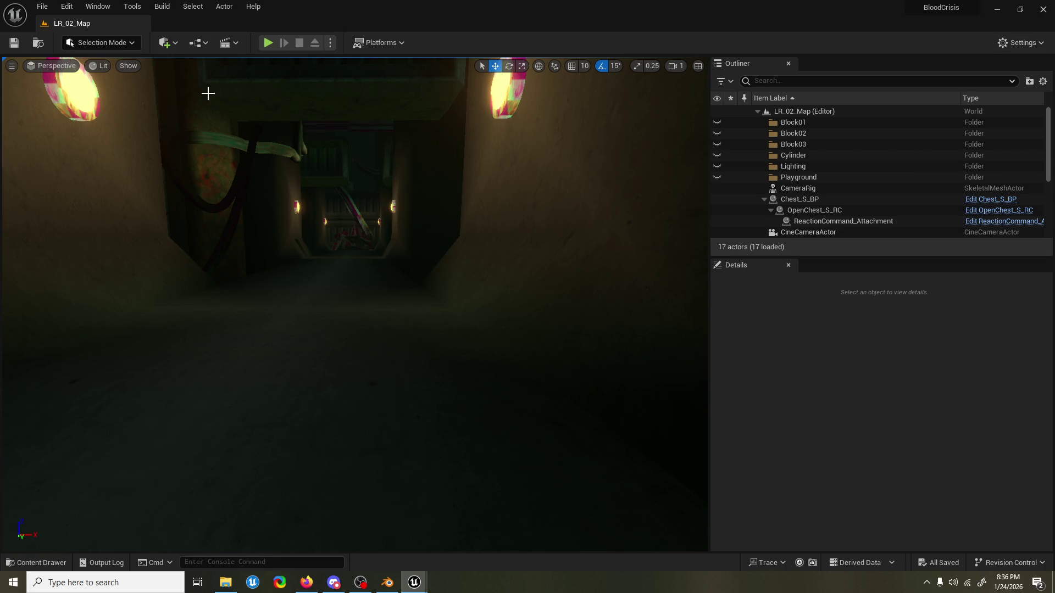
{"action": "left_click", "coordinate": [268, 43]}
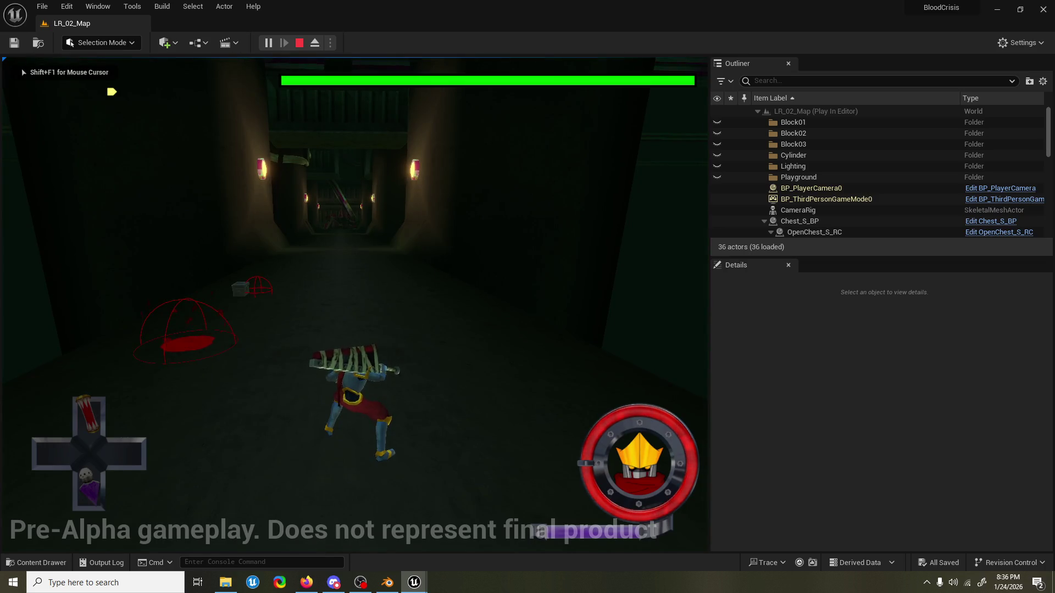
Run the character down the corridor while chaining spinning sword attacks.
{"action": "key", "text": "w"}
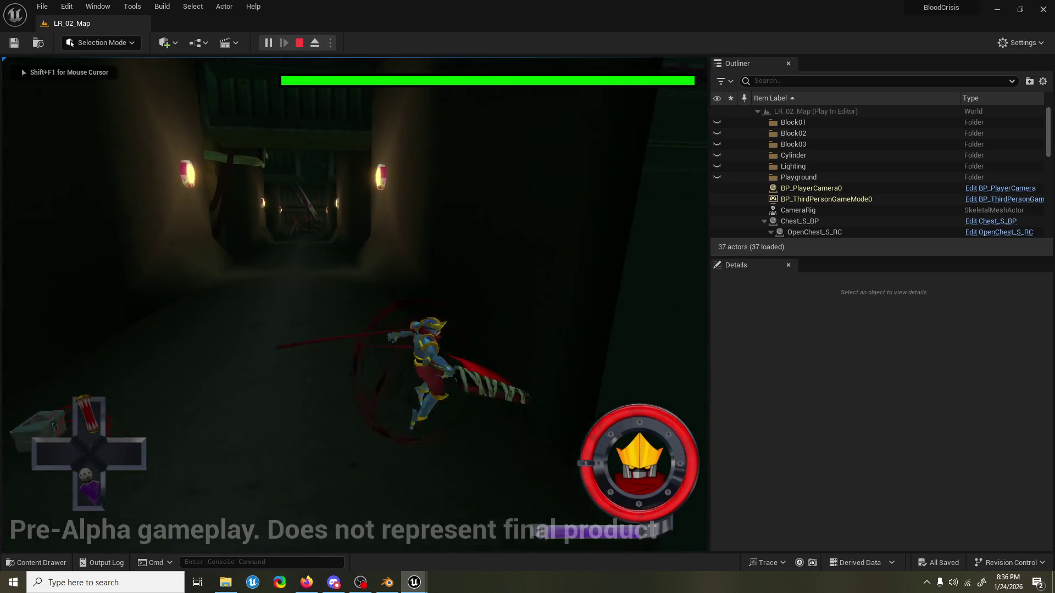
{"action": "key", "text": "w"}
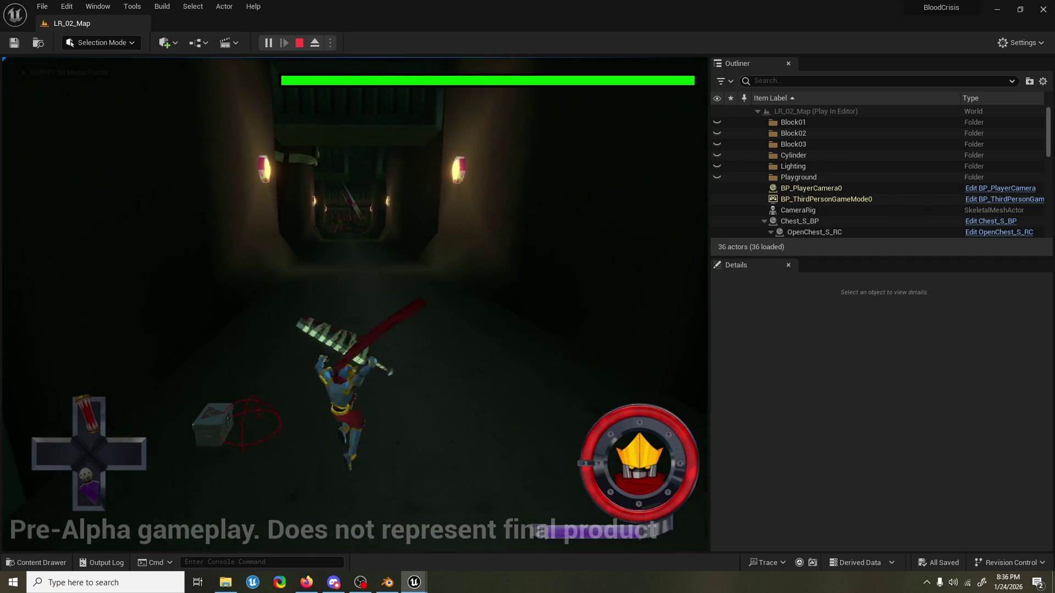
{"action": "key", "text": "w"}
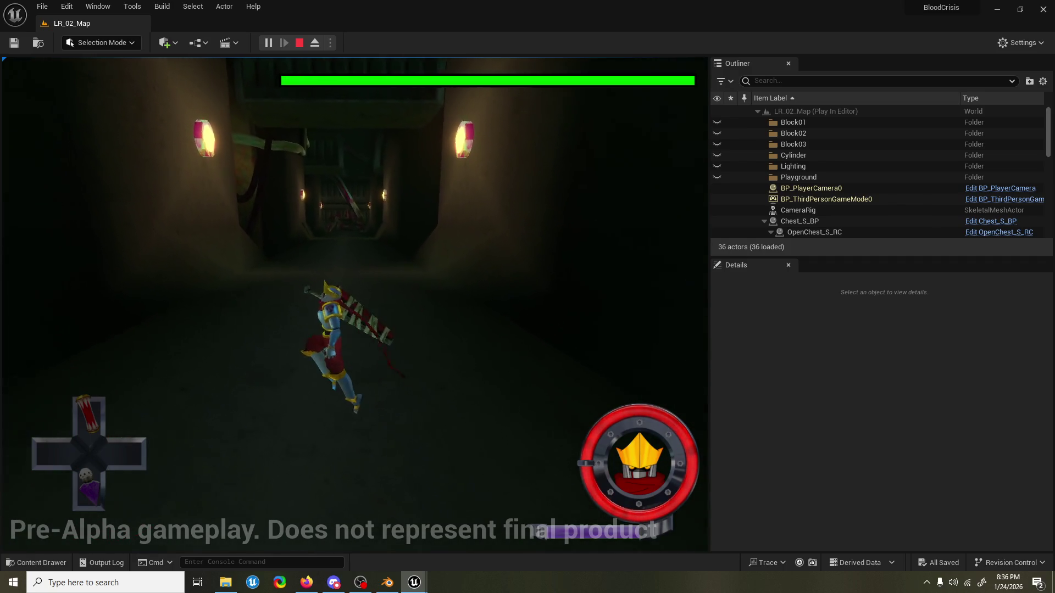
{"action": "key", "text": "w"}
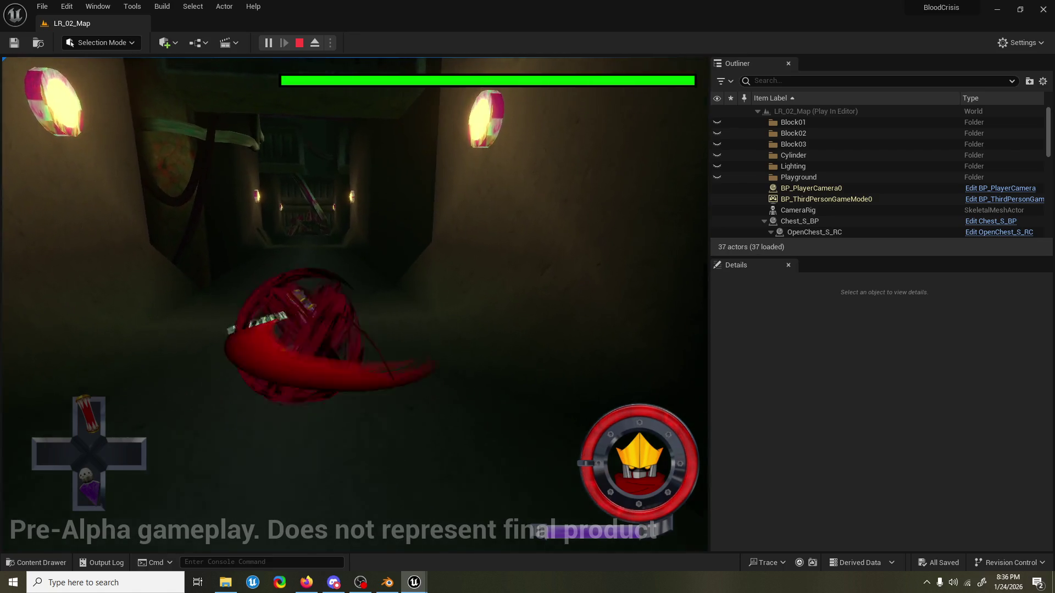
{"action": "key", "text": "w"}
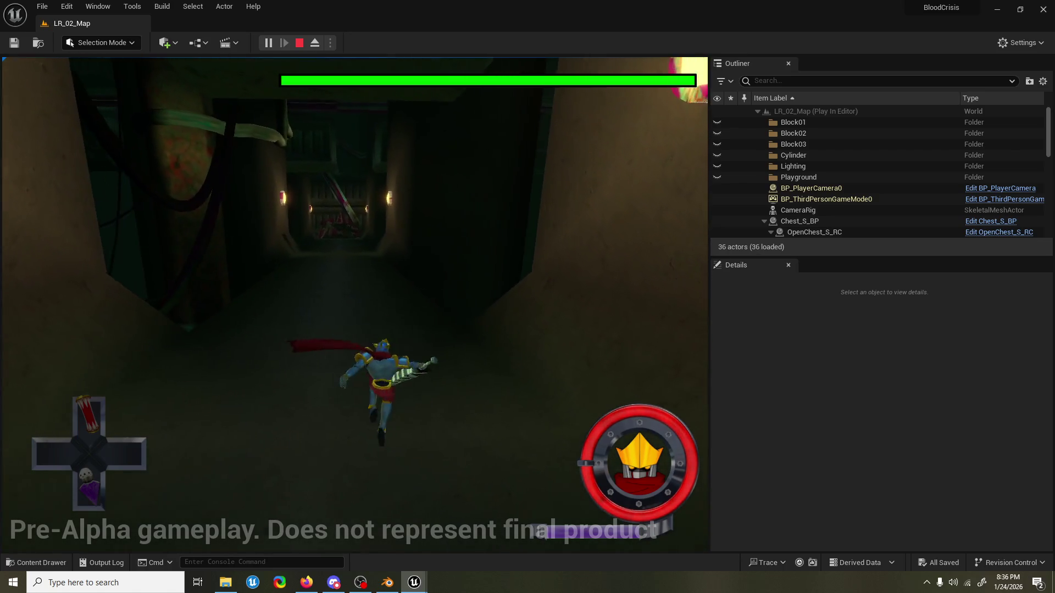
{"action": "key", "text": "w"}
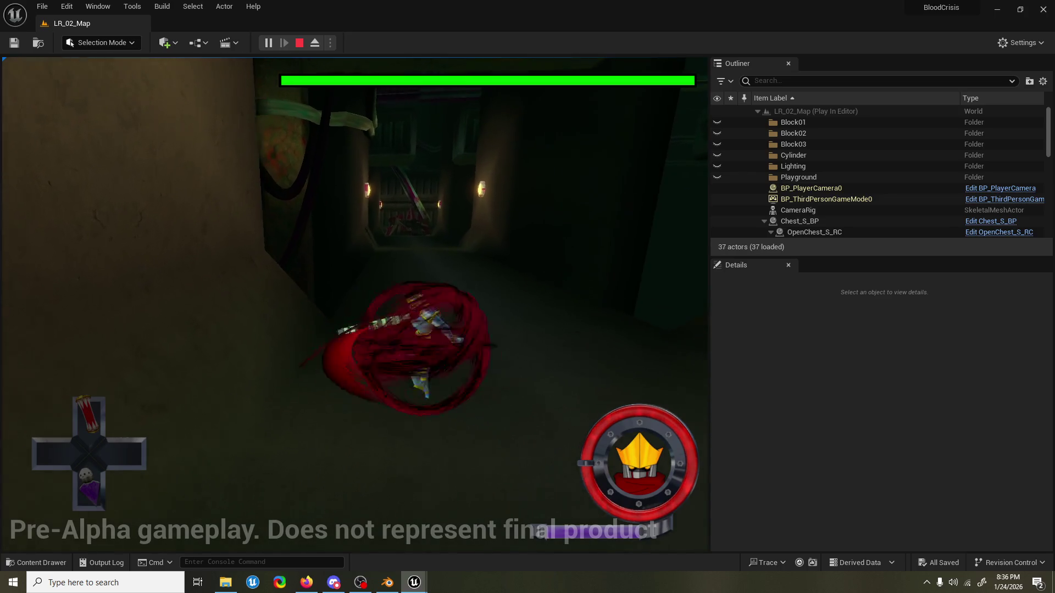
{"action": "key", "text": "w"}
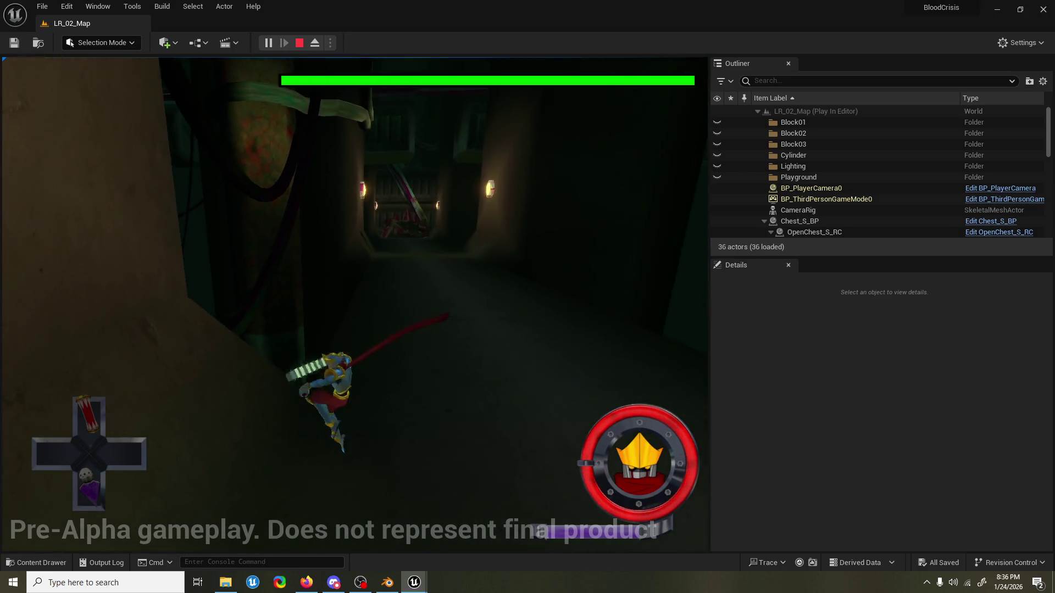
{"action": "key", "text": "w"}
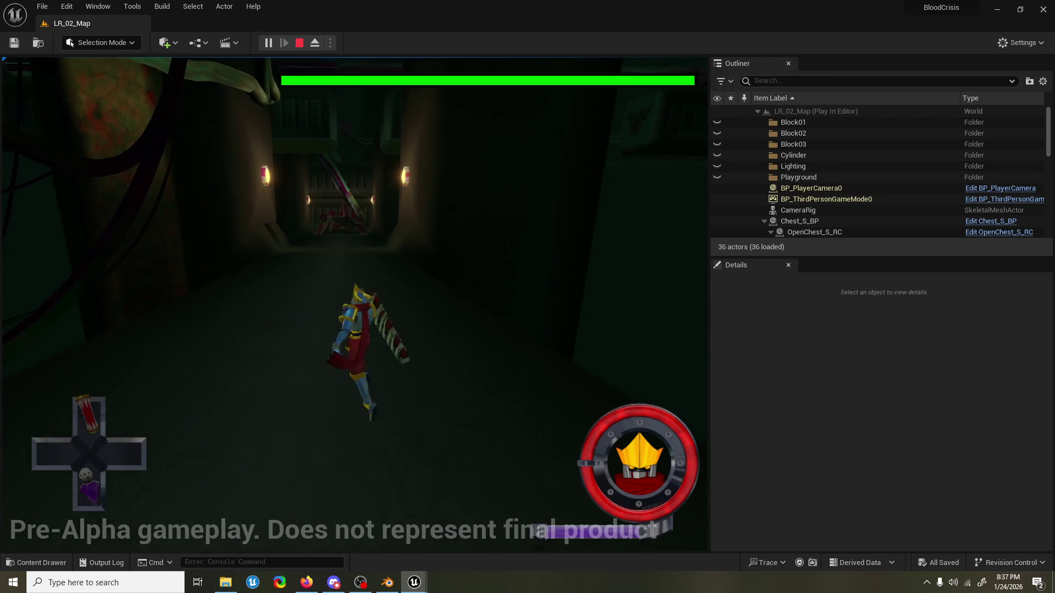
Perform red slash and swirl attacks in the corridor, stop the session, and start another play test.
{"action": "key", "text": "w"}
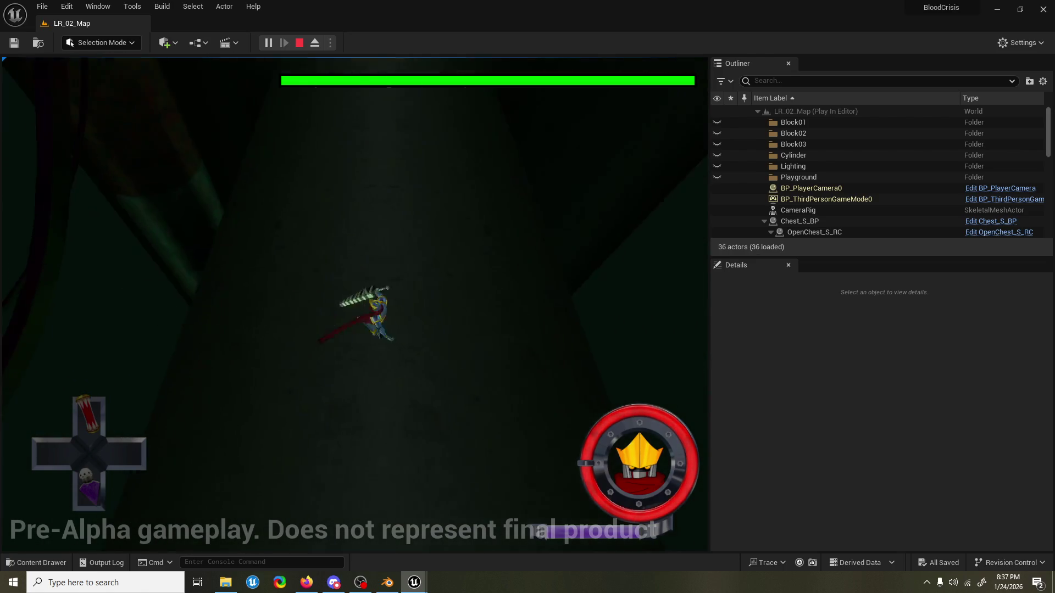
{"action": "key", "text": "w"}
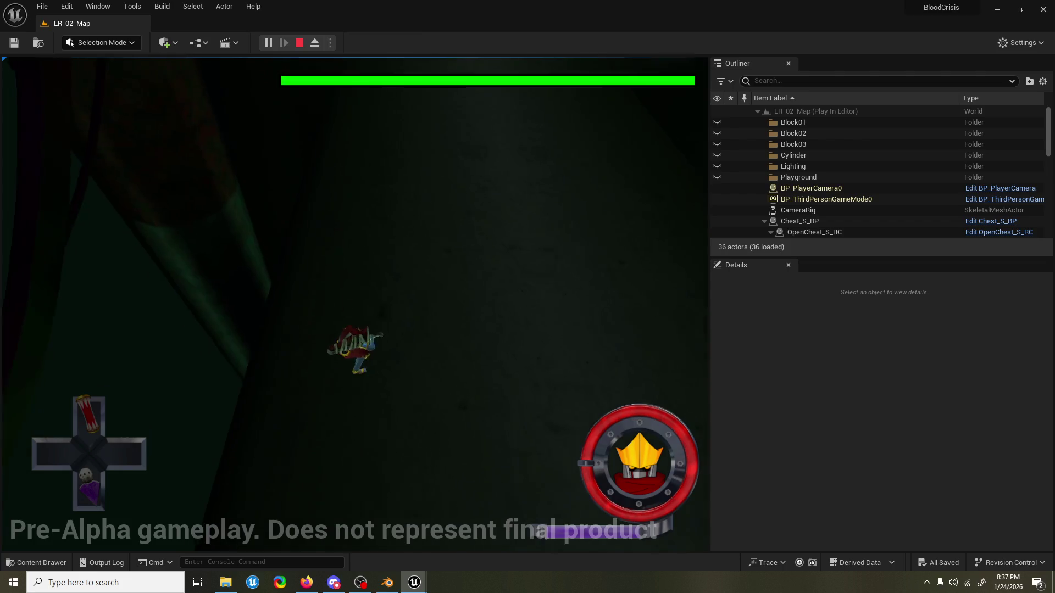
{"action": "key", "text": "w"}
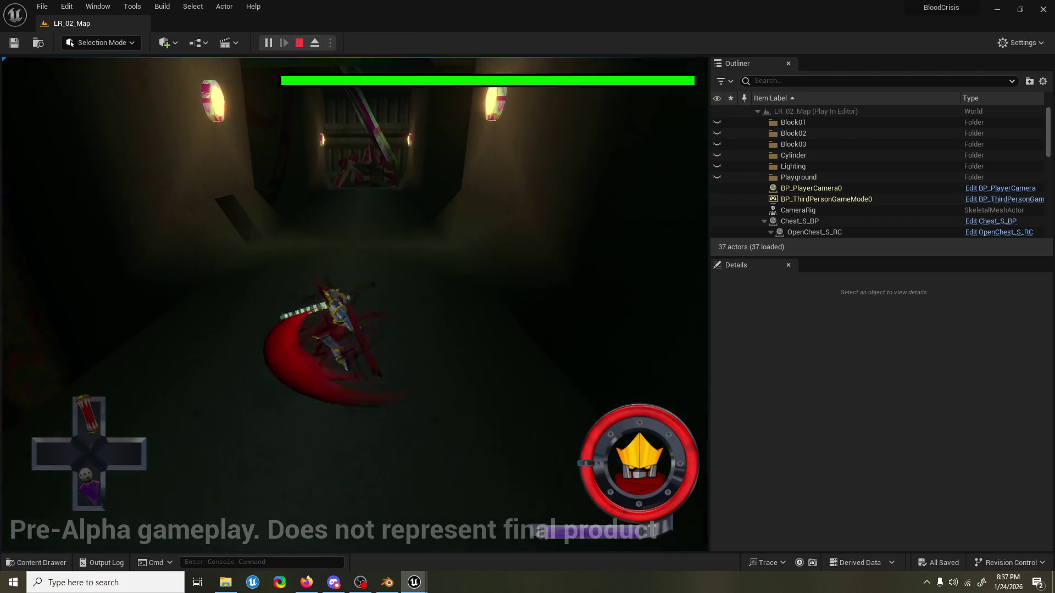
{"action": "key", "text": "w"}
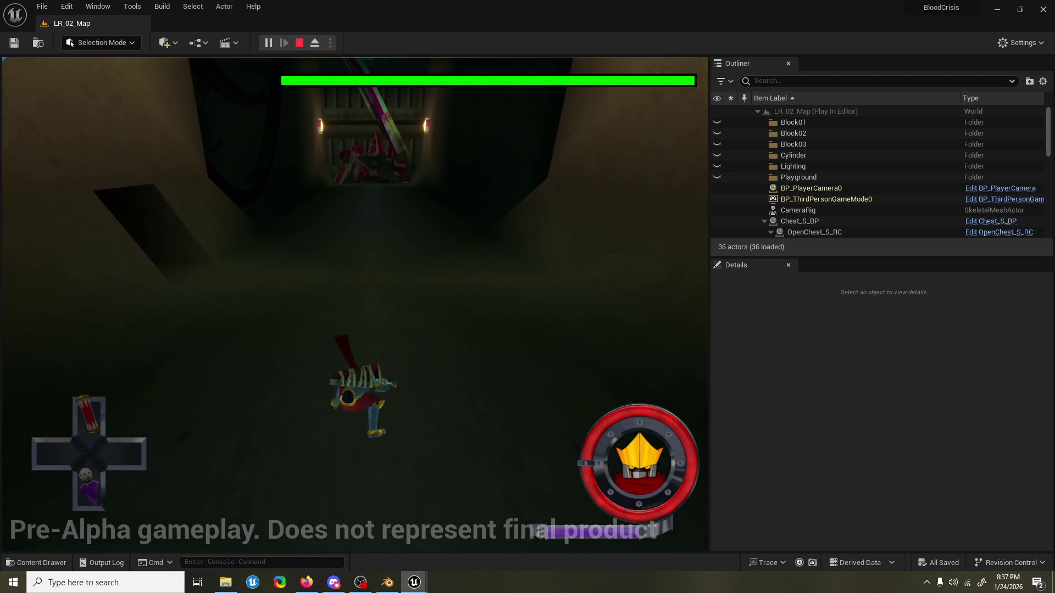
{"action": "key", "text": "w"}
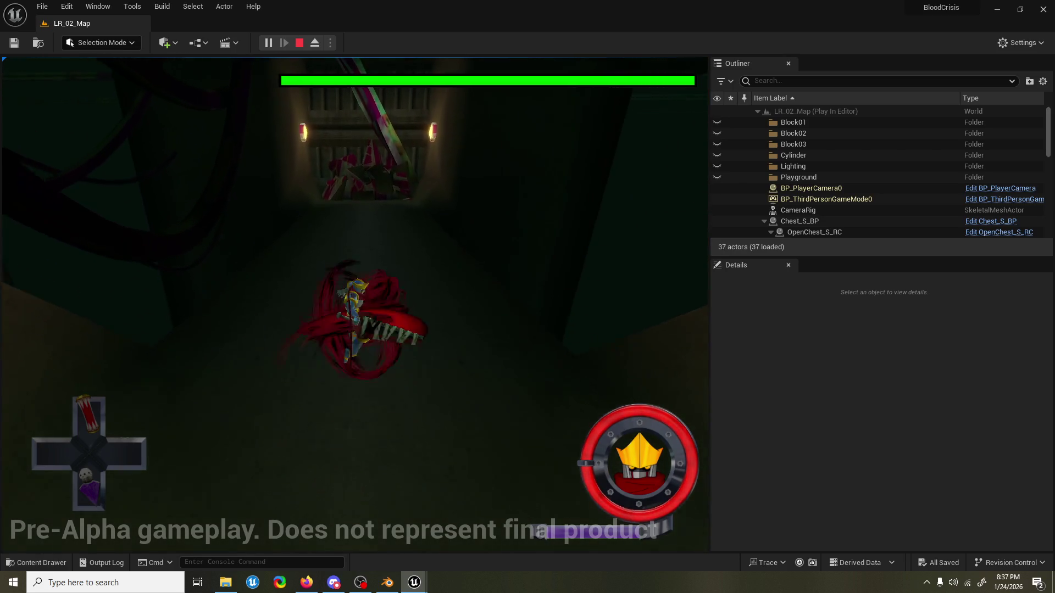
{"action": "key", "text": "w"}
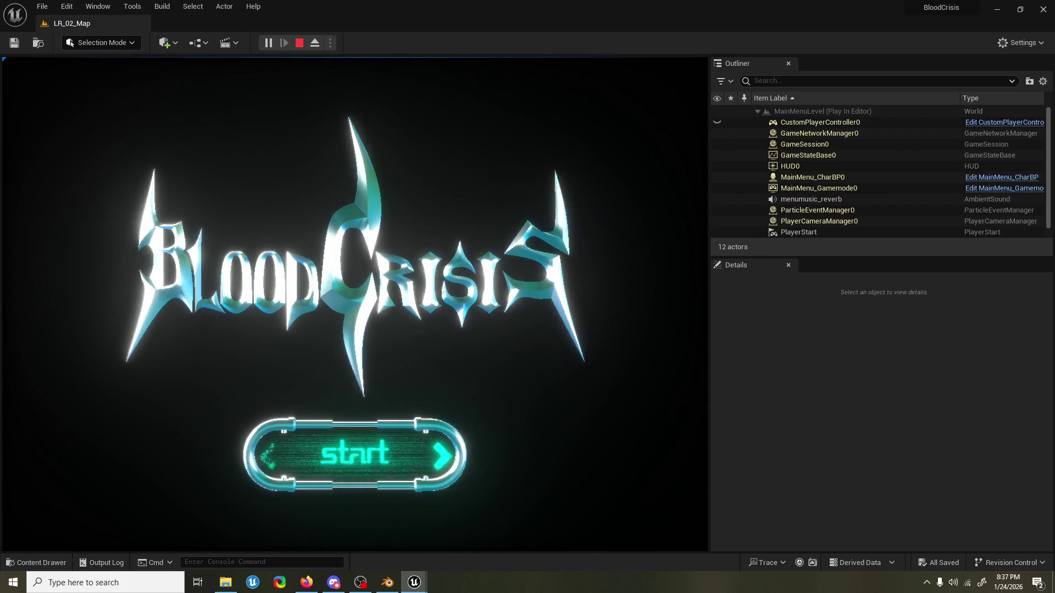
{"action": "key", "text": "s"}
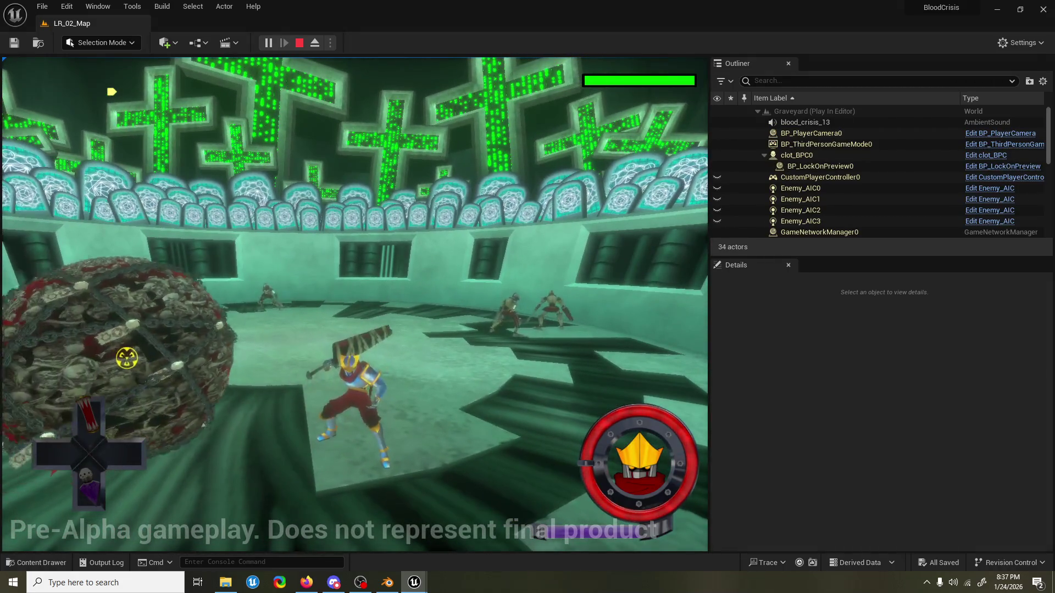
{"action": "key", "text": "Escape"}
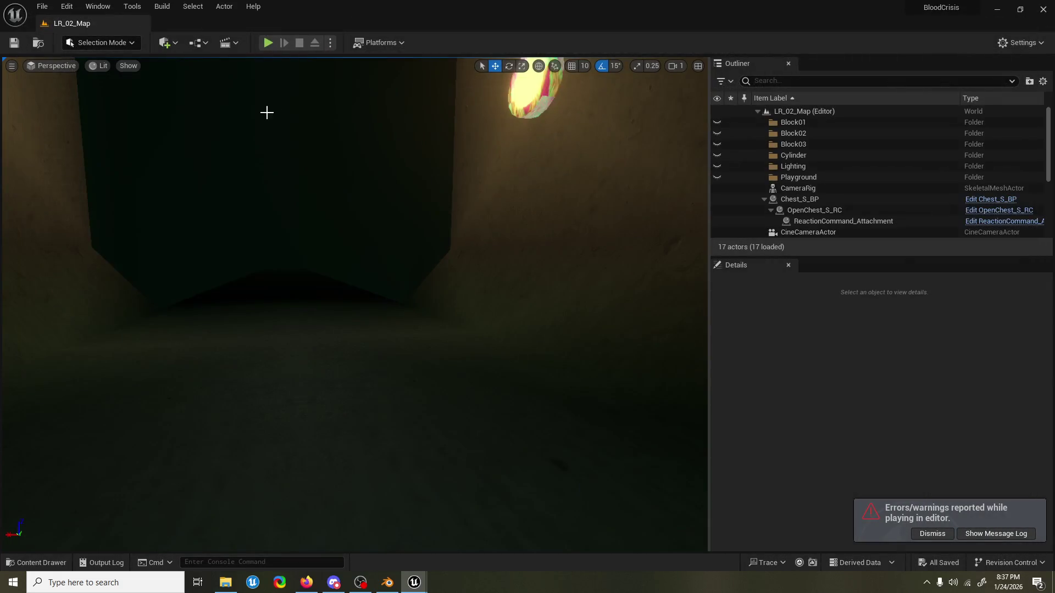
{"action": "left_click", "coordinate": [274, 42]}
Move and attack in the running game, then stop the play test with Esc.
{"action": "key", "text": "w"}
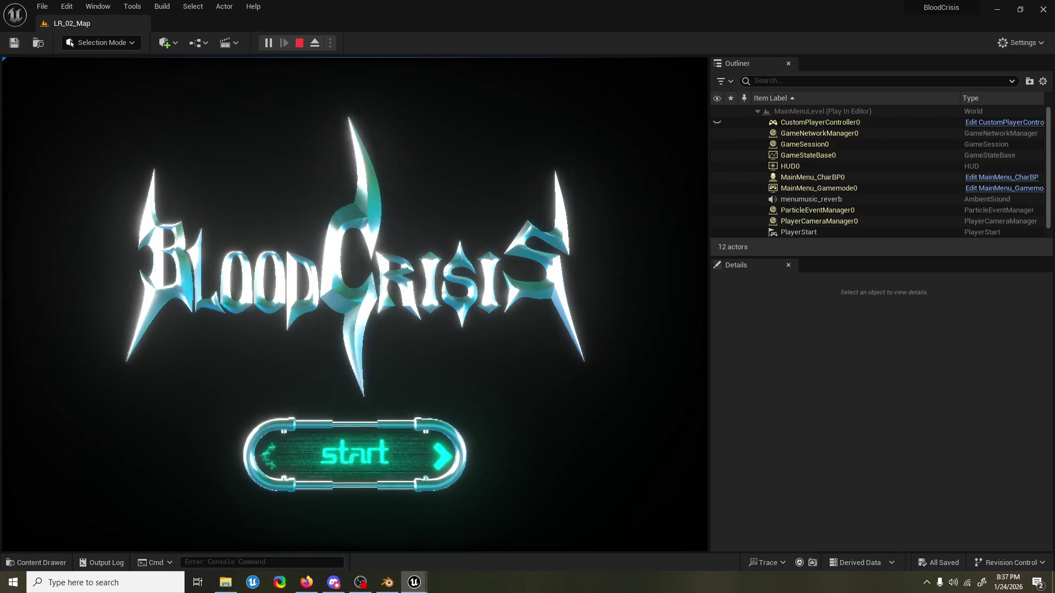
{"action": "key", "text": "Escape"}
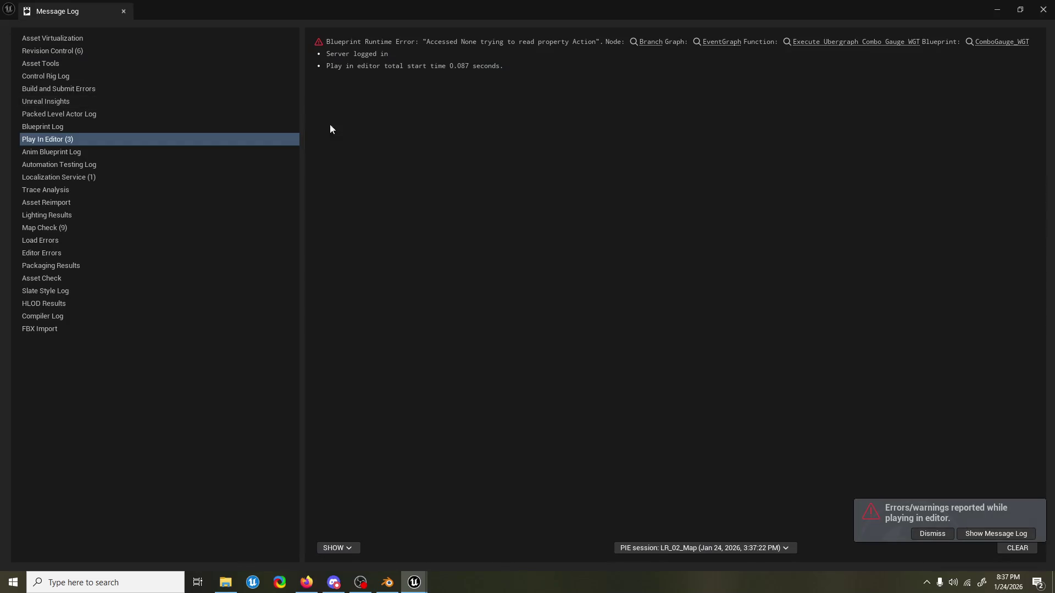
Open the Branch node behind the ComboGauge_WGT Accessed None error and zoom out of the graph.
{"action": "left_click", "coordinate": [644, 46]}
{"action": "left_click", "coordinate": [1044, 12]}
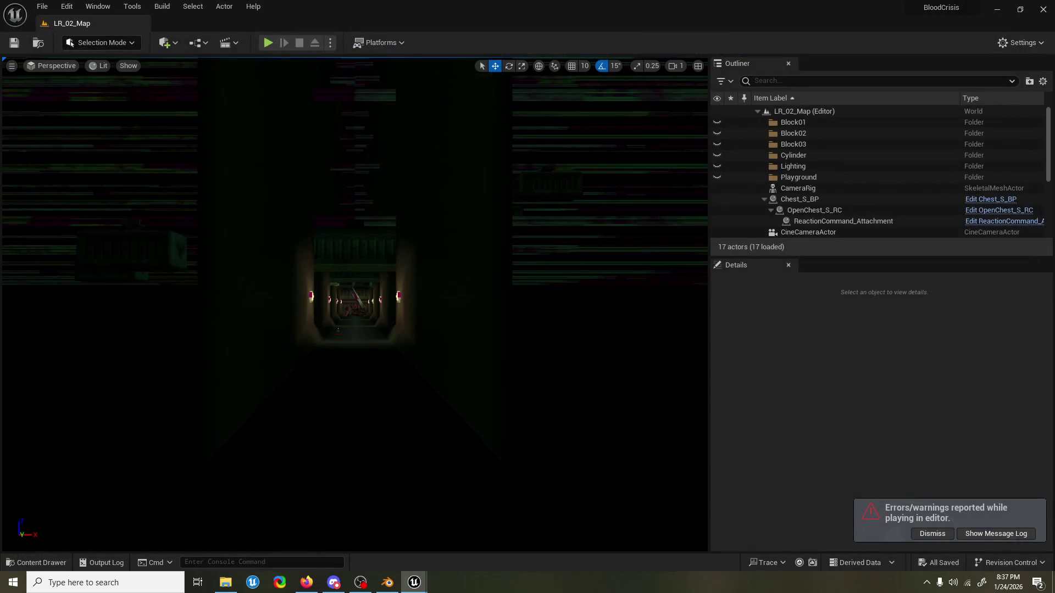
{"action": "scroll", "coordinate": [494, 207], "scroll_direction": "down", "scroll_amount": 3}
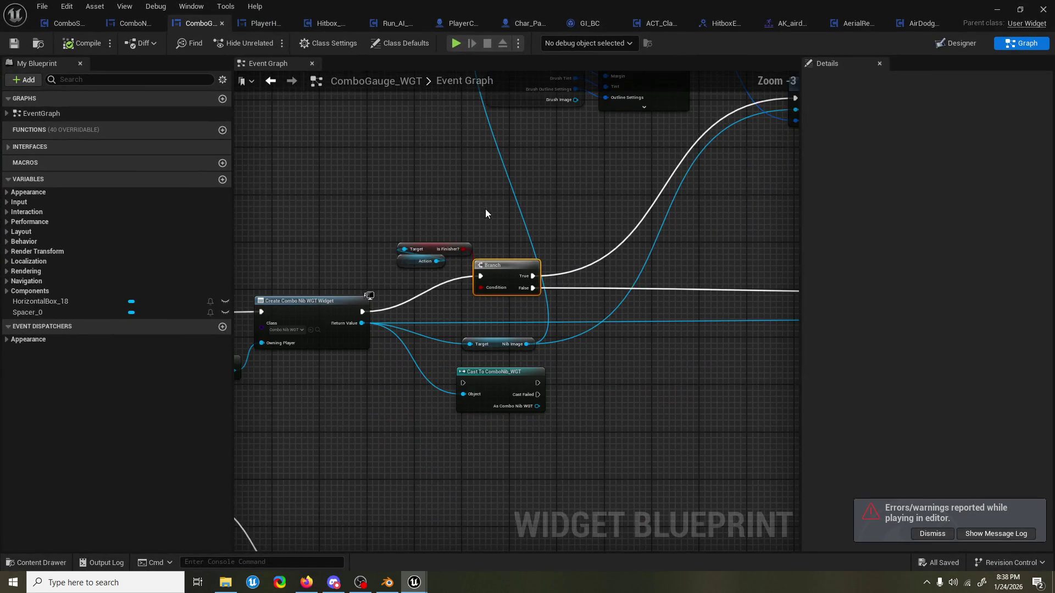
{"action": "key", "text": "ctrl+s"}
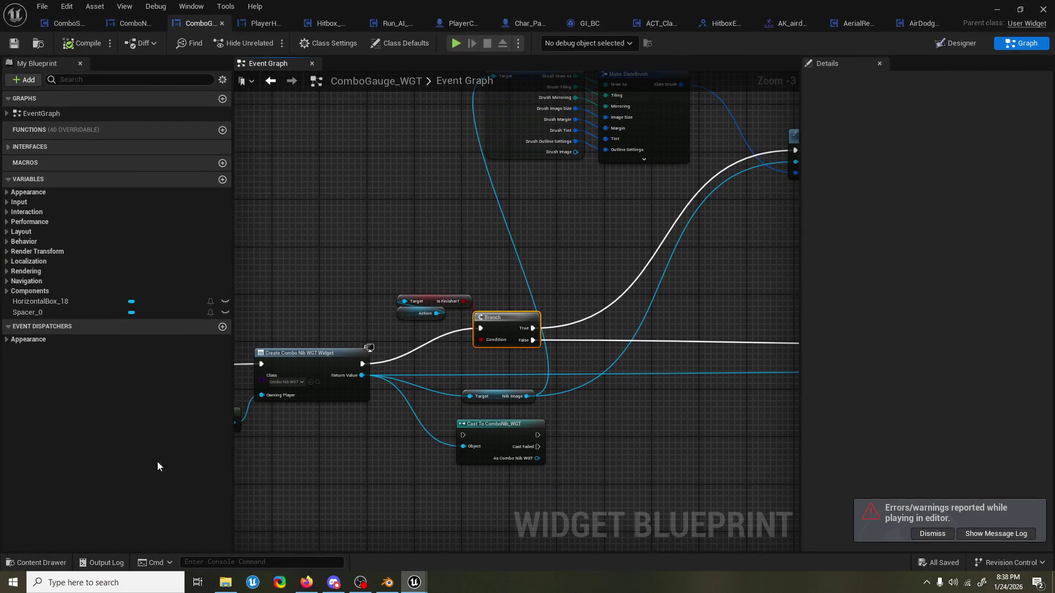
Search the Content Drawer for 'gi_bc', close it, and begin a blueprint search typing 'o'.
{"action": "left_click", "coordinate": [34, 563]}
{"action": "type", "text": "gi_bc"}
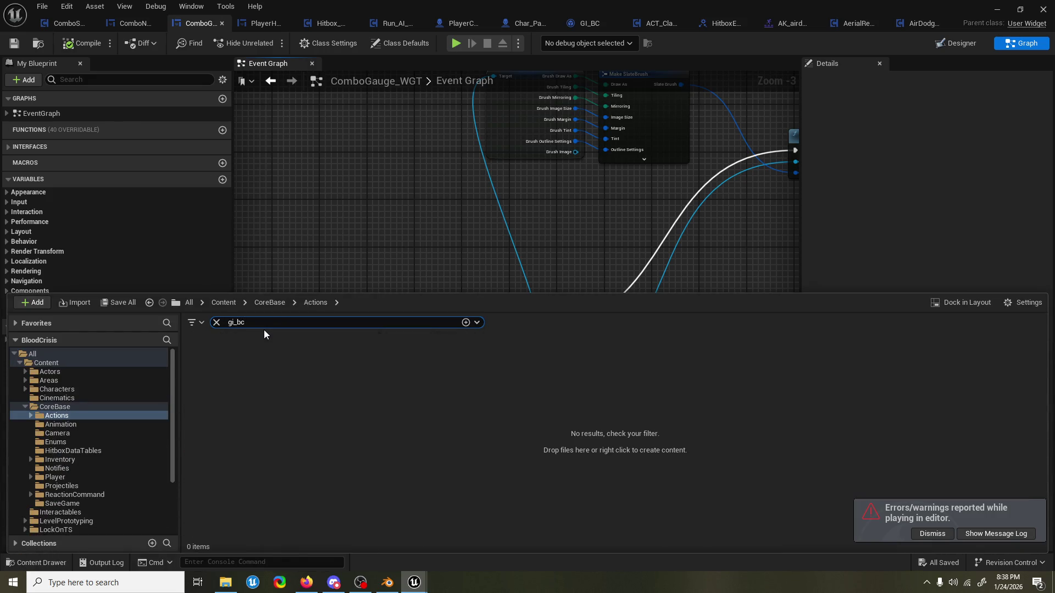
{"action": "key", "text": "ctrl+space"}
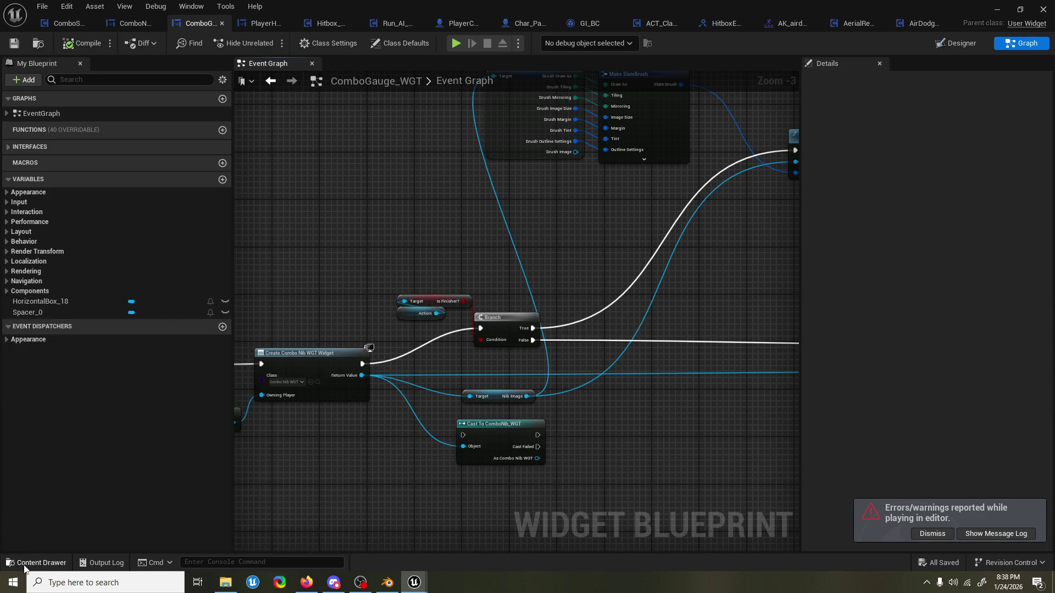
{"action": "left_click", "coordinate": [24, 566]}
{"action": "left_click", "coordinate": [391, 219]}
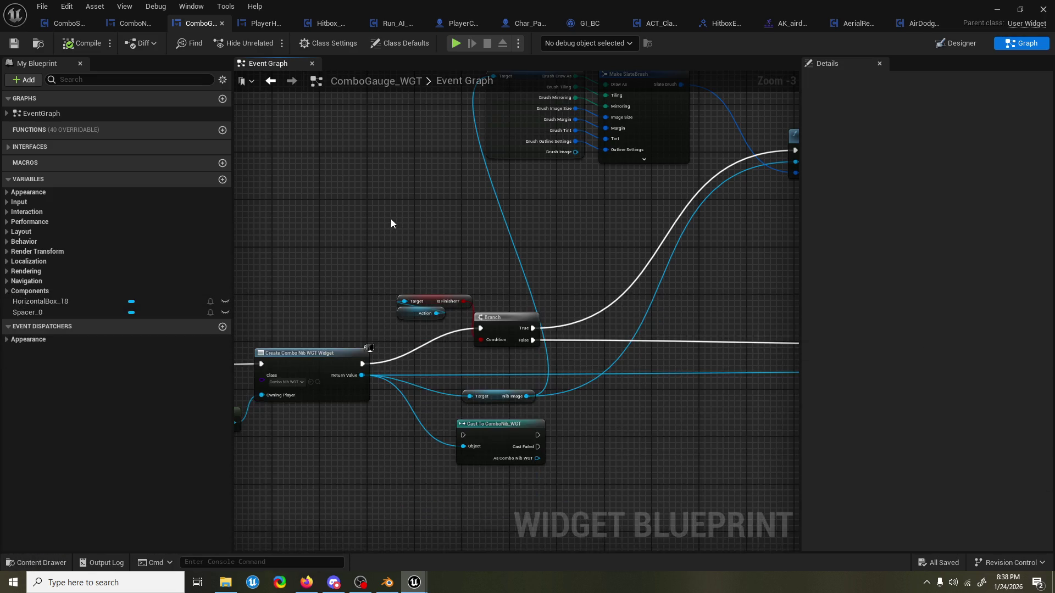
{"action": "key", "text": "ctrl+f"}
{"action": "type", "text": "open level by name"}
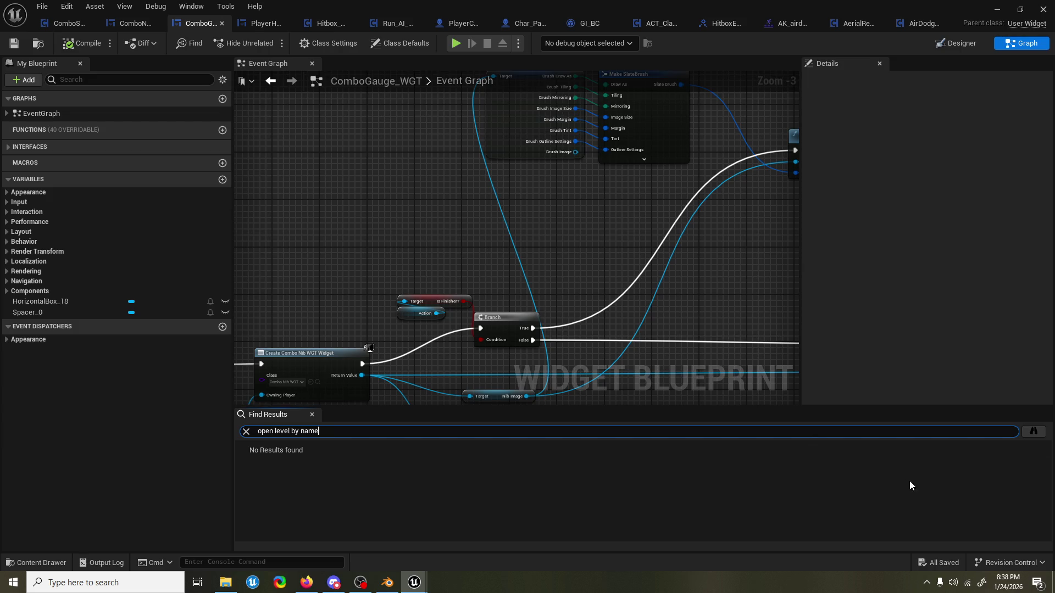
Search all blueprints for 'open level by name' and open a GI_BC Open Level (by Name) result.
{"action": "left_click", "coordinate": [1033, 431]}
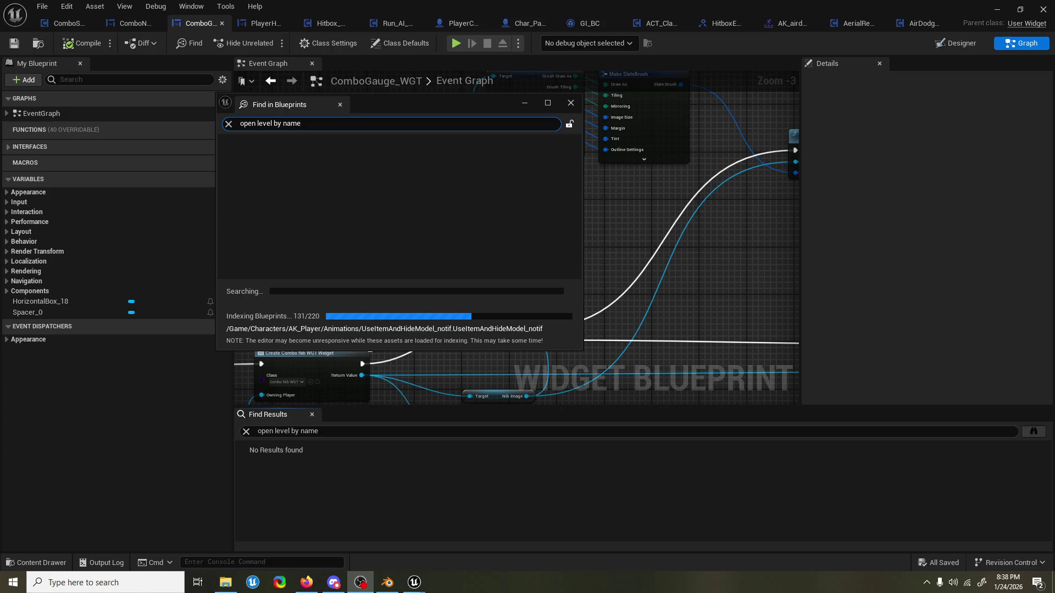
{"action": "left_click_drag", "start_coordinate": [420, 106], "coordinate": [487, 79]}
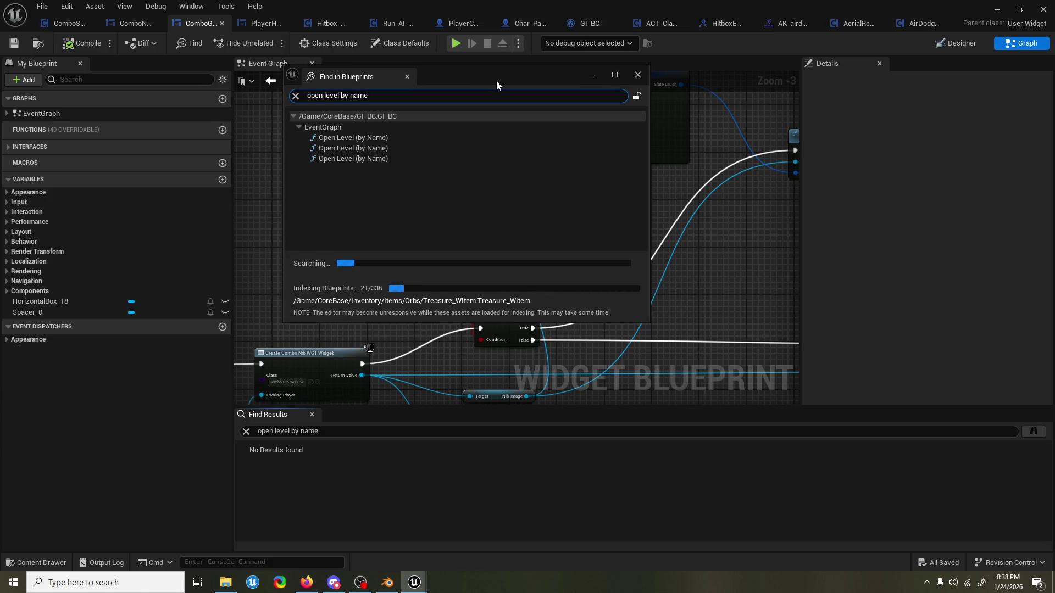
{"action": "double_click", "coordinate": [384, 140]}
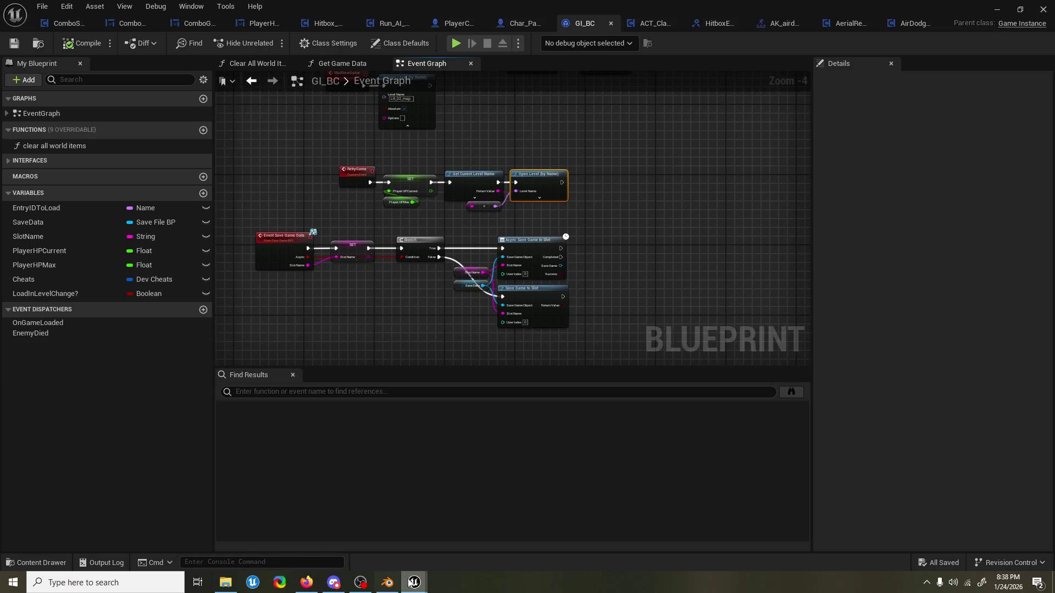
Jump from the Find in Blueprints results to an Open Level (by Name) node in GI_BC.
{"action": "mouse_move", "coordinate": [414, 583]}
{"action": "left_click", "coordinate": [520, 539]}
{"action": "left_click_drag", "start_coordinate": [463, 72], "coordinate": [769, 102]}
{"action": "double_click", "coordinate": [681, 180]}
{"action": "mouse_move", "coordinate": [414, 582]}
{"action": "left_click", "coordinate": [506, 544]}
In LR_02_Map, review the GI_BC and PlayerChar_BP Open Level results, save all, and close the search.
{"action": "left_click", "coordinate": [634, 179]}
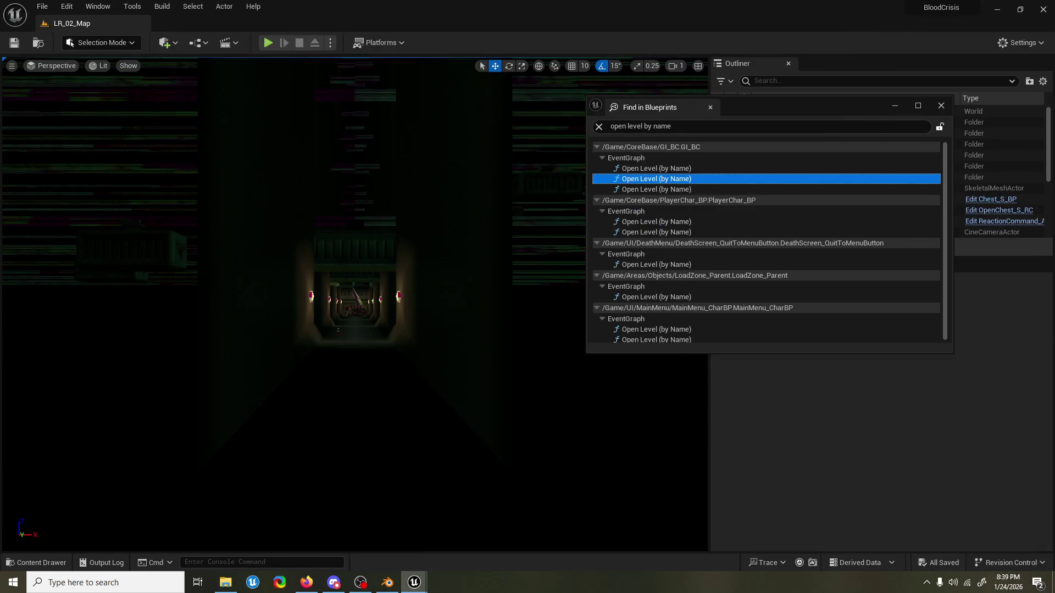
{"action": "left_click_drag", "start_coordinate": [761, 118], "coordinate": [479, 141]}
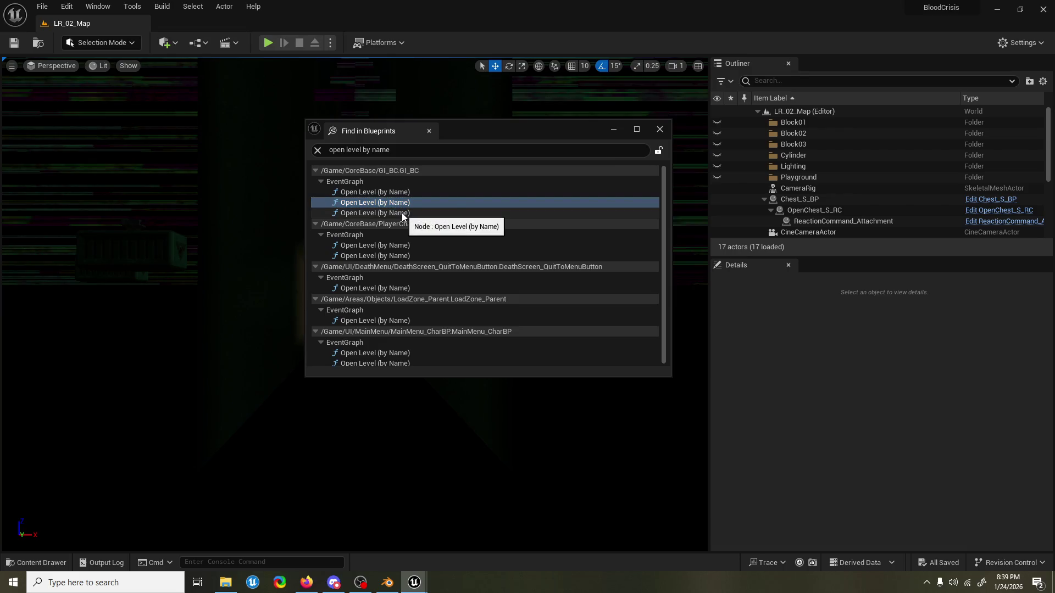
{"action": "left_click", "coordinate": [402, 214]}
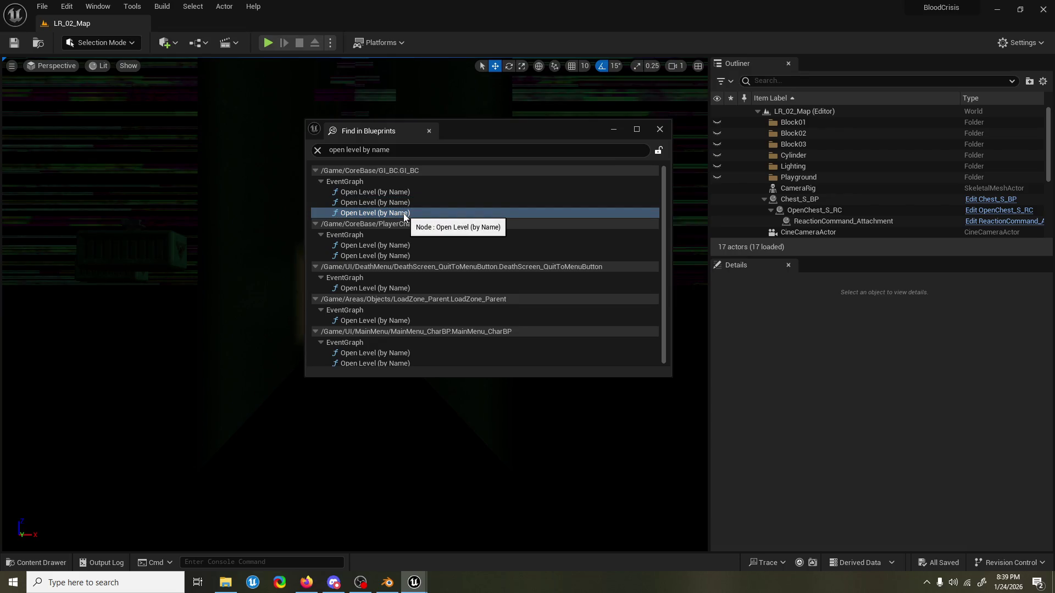
{"action": "left_click", "coordinate": [405, 245]}
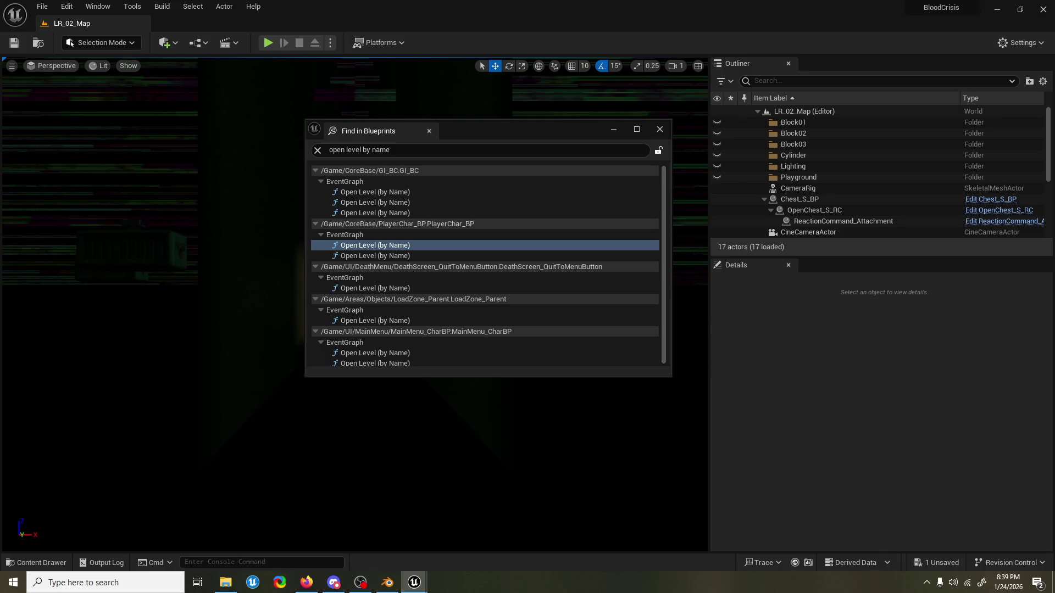
{"action": "key", "text": "ctrl+s"}
{"action": "left_click", "coordinate": [660, 131]}
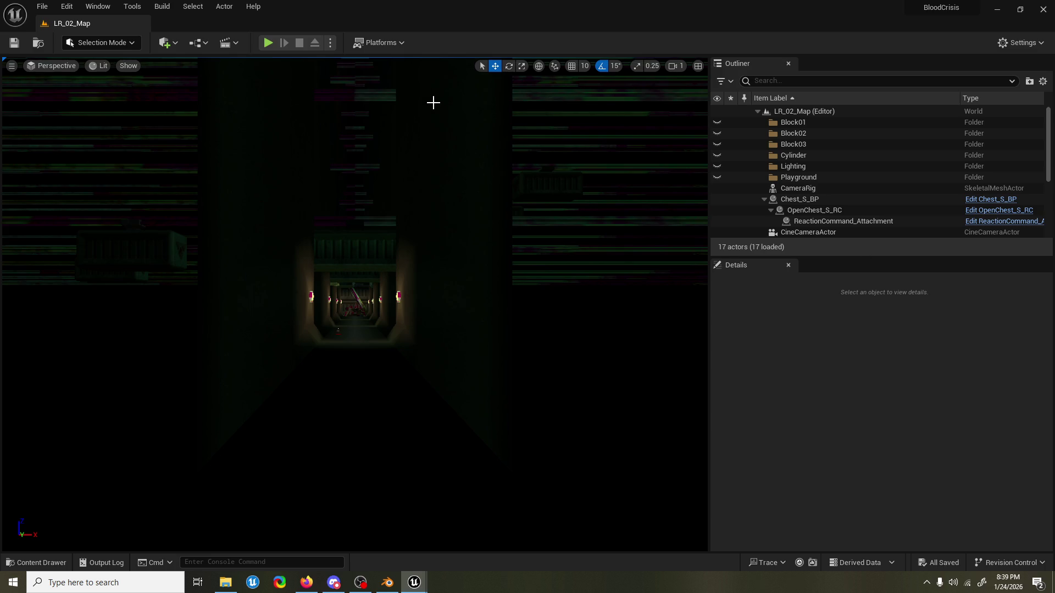
Play-test LR_02_Map, running and attacking up the corridor, then stop with Esc.
{"action": "left_click", "coordinate": [273, 41]}
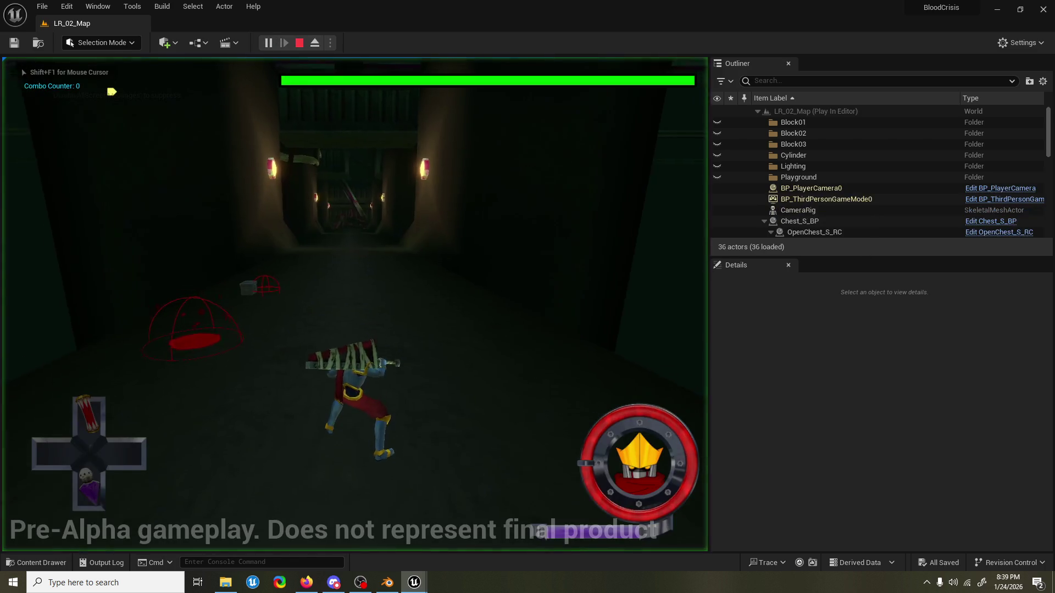
{"action": "key", "text": "w"}
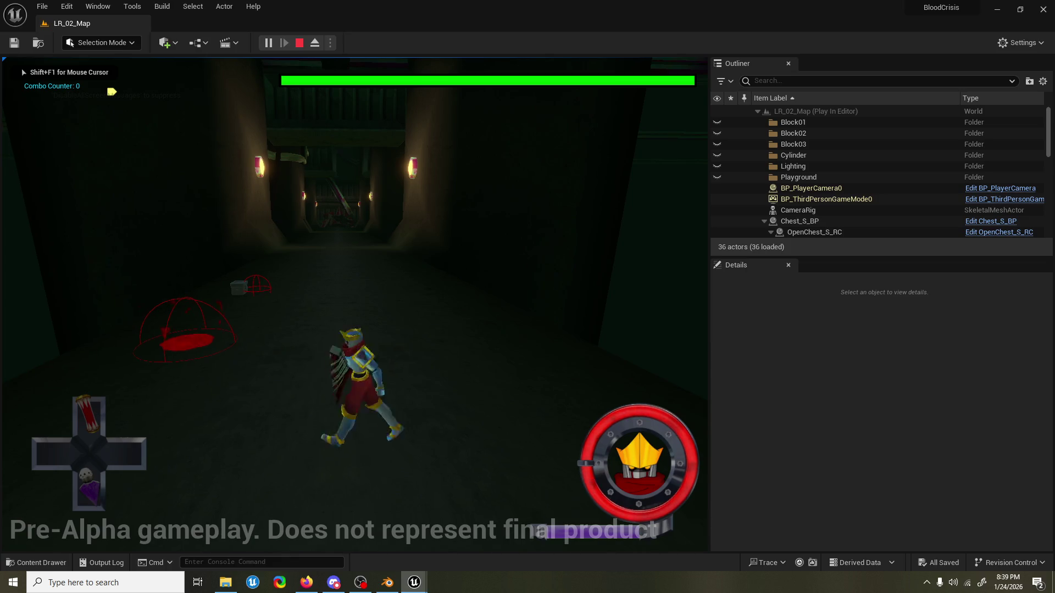
{"action": "key", "text": "w"}
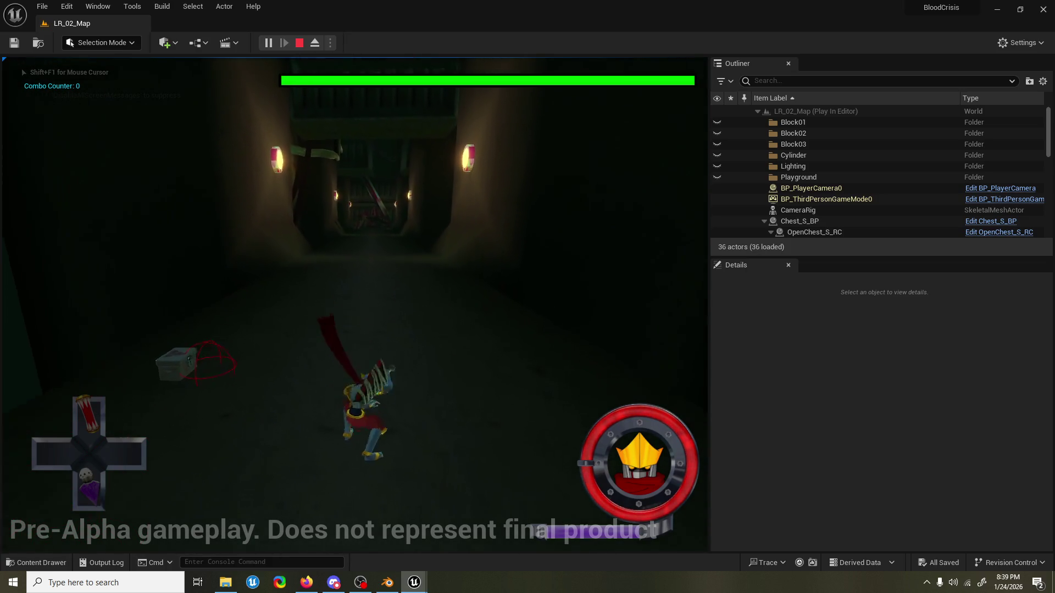
{"action": "key", "text": "w"}
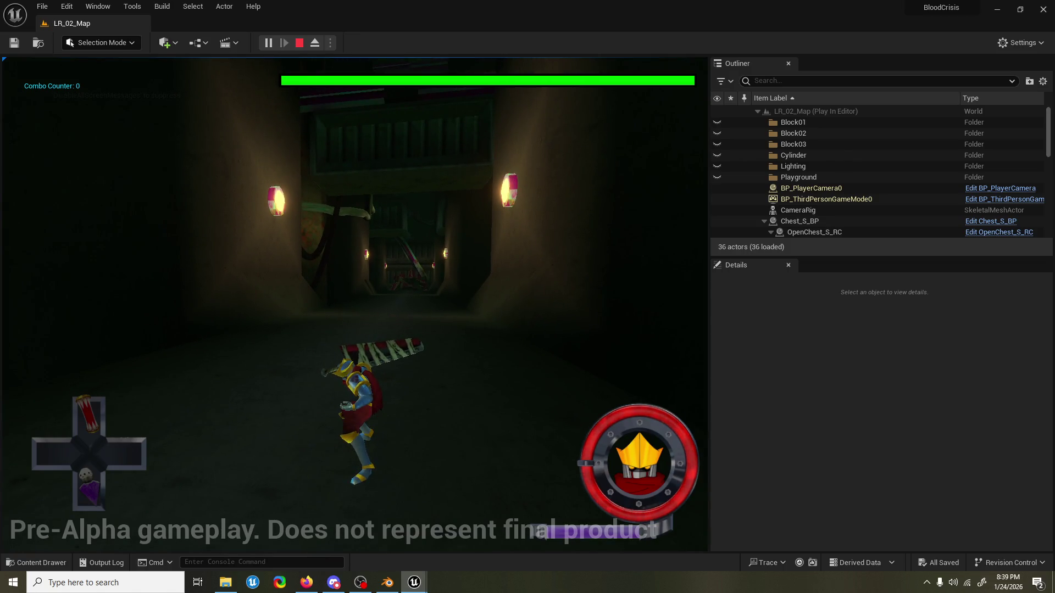
{"action": "key", "text": "Escape"}
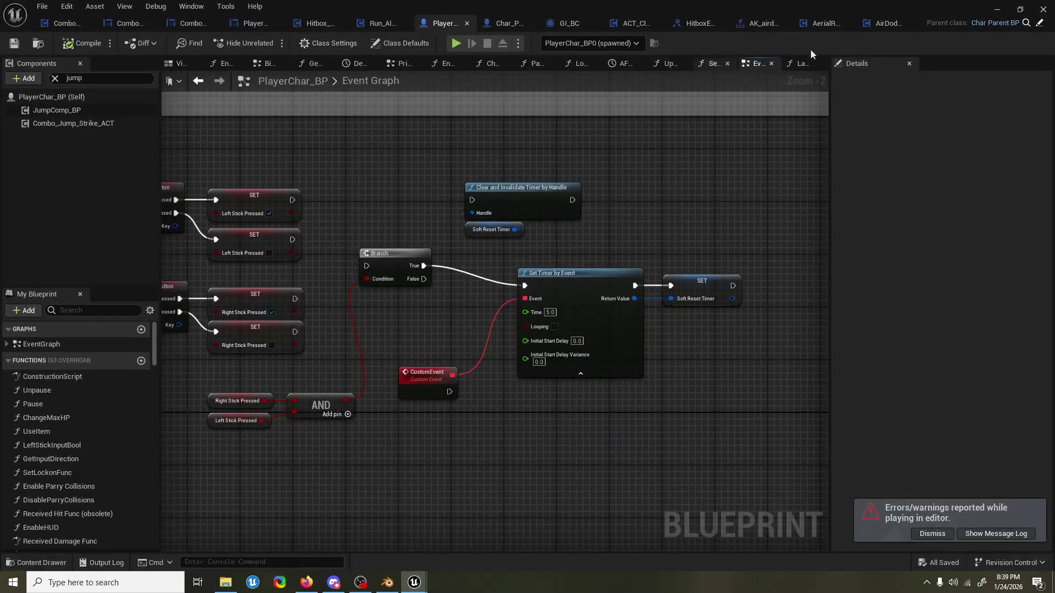
In AirDodge_ACT, set CanCancelSelf? to default true, then compile and save the blueprint.
{"action": "left_click", "coordinate": [874, 23]}
{"action": "left_click_drag", "start_coordinate": [272, 347], "coordinate": [451, 354]}
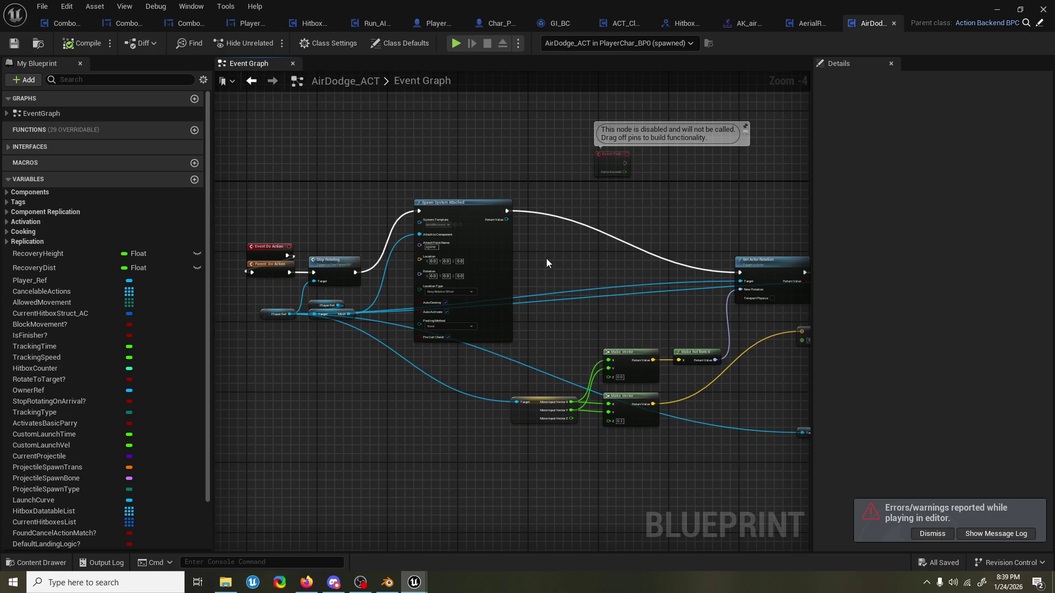
{"action": "scroll", "coordinate": [107, 376], "scroll_direction": "down", "scroll_amount": 2}
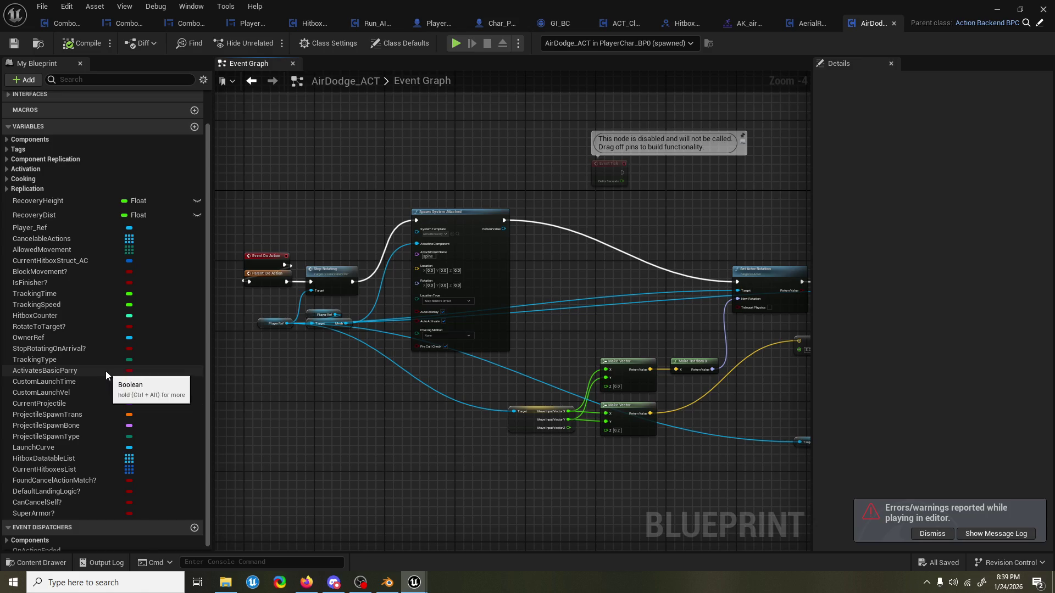
{"action": "left_click", "coordinate": [58, 502]}
{"action": "left_click", "coordinate": [903, 306]}
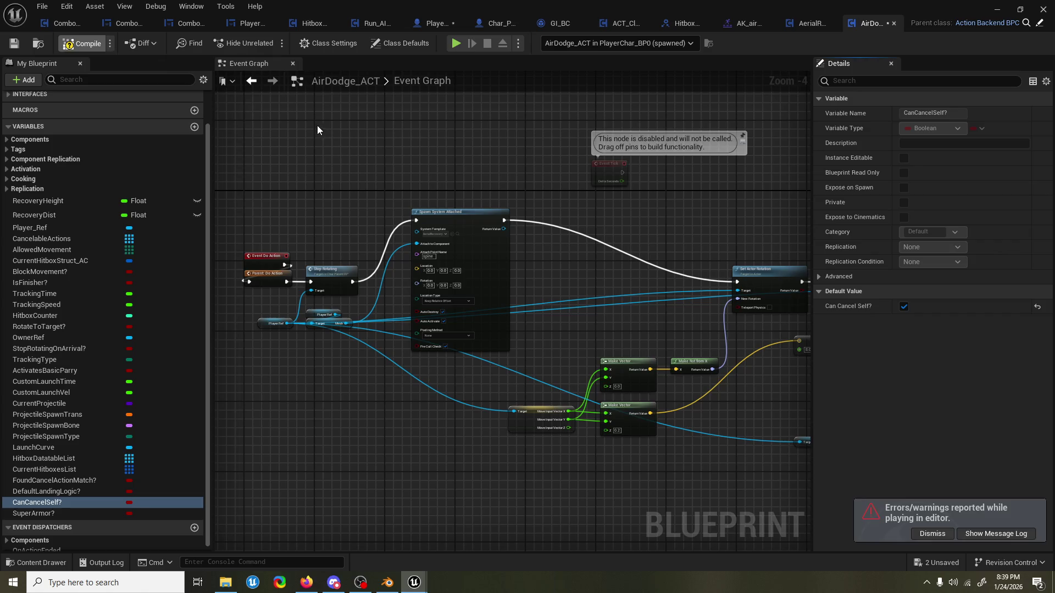
{"action": "key", "text": "ctrl+shift+s"}
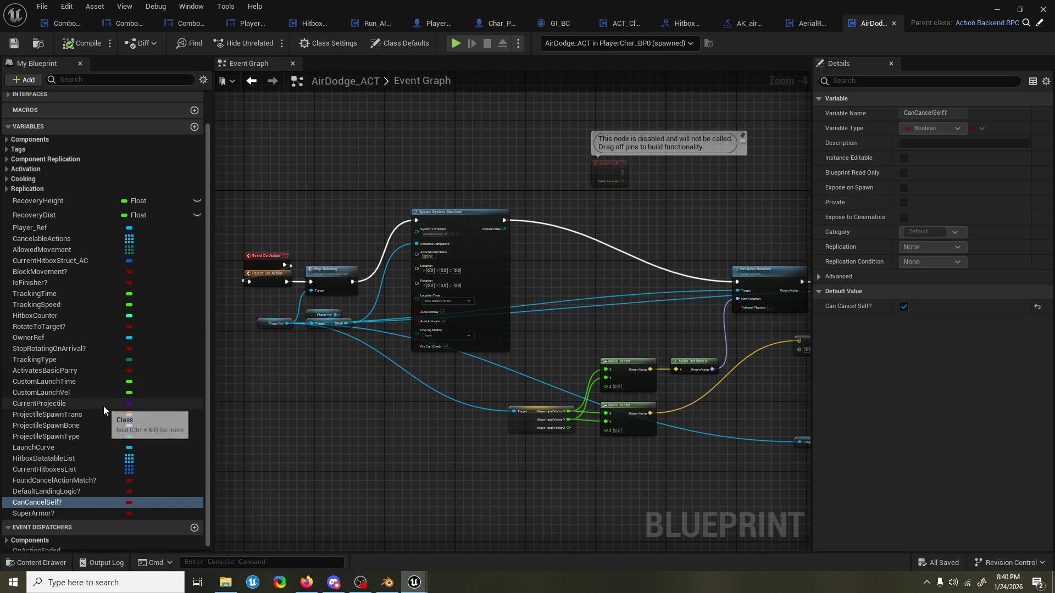
{"action": "scroll", "coordinate": [101, 415], "scroll_direction": "down", "scroll_amount": 1}
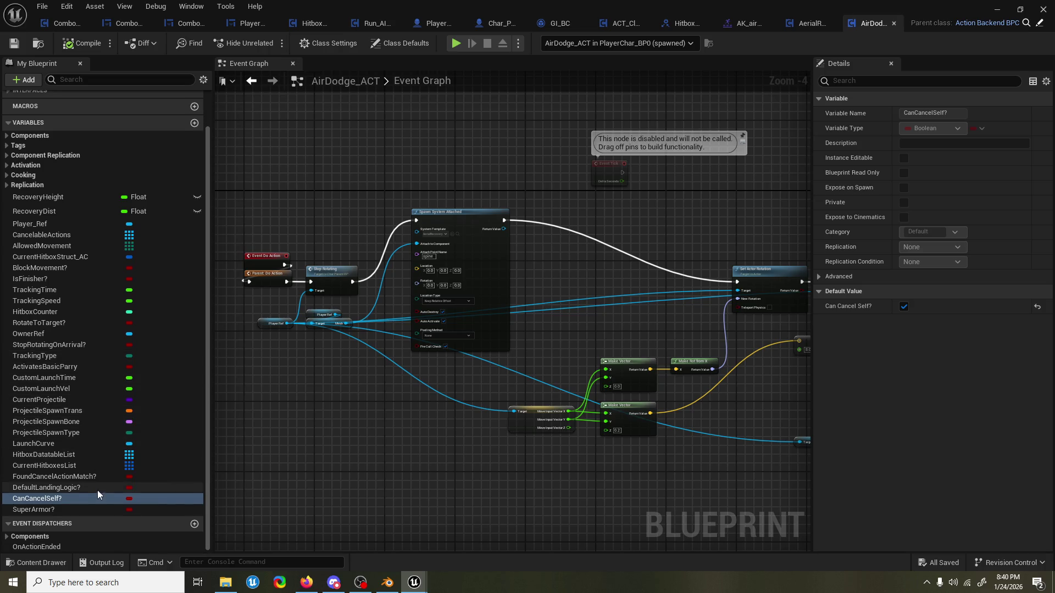
{"action": "scroll", "coordinate": [82, 461], "scroll_direction": "up", "scroll_amount": 2}
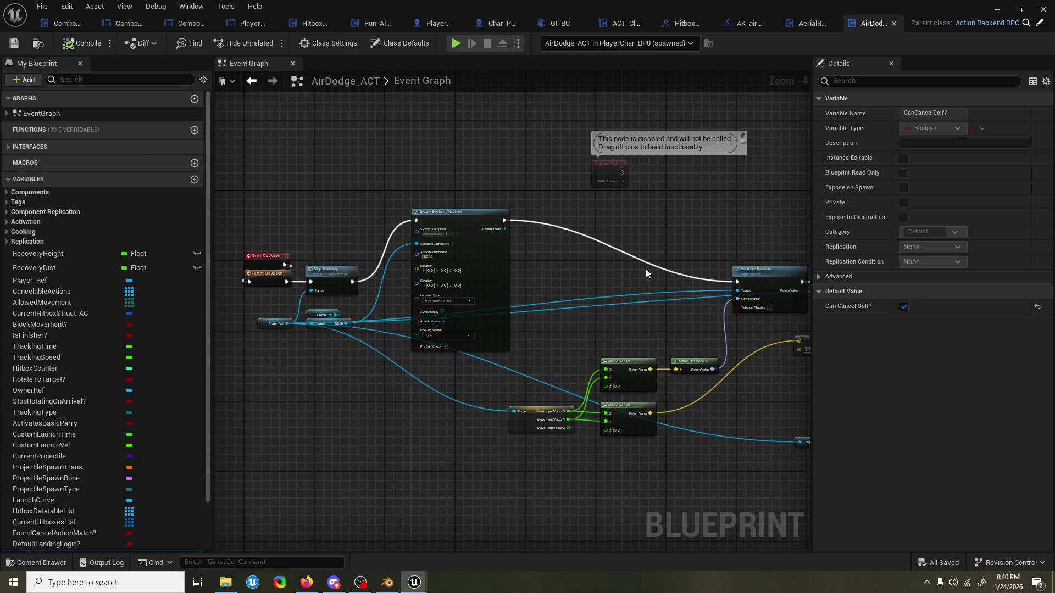
Switch to ComboSystem_BPC and search the Content Drawer for 'air combo'.
{"action": "key", "text": "ctrl+Tab"}
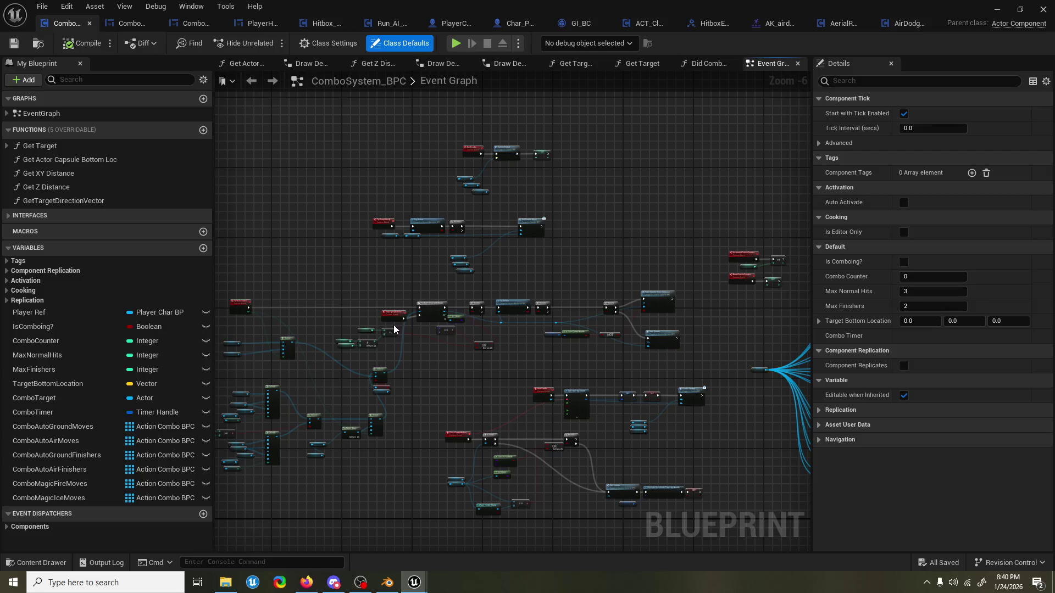
{"action": "key", "text": "ctrl+space"}
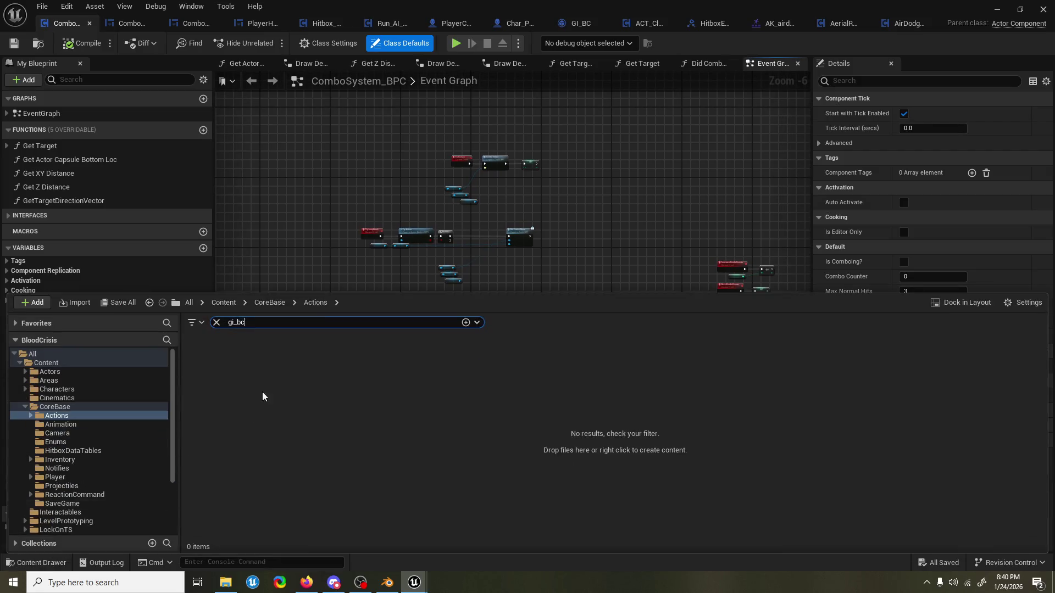
{"action": "type", "text": "air combo"}
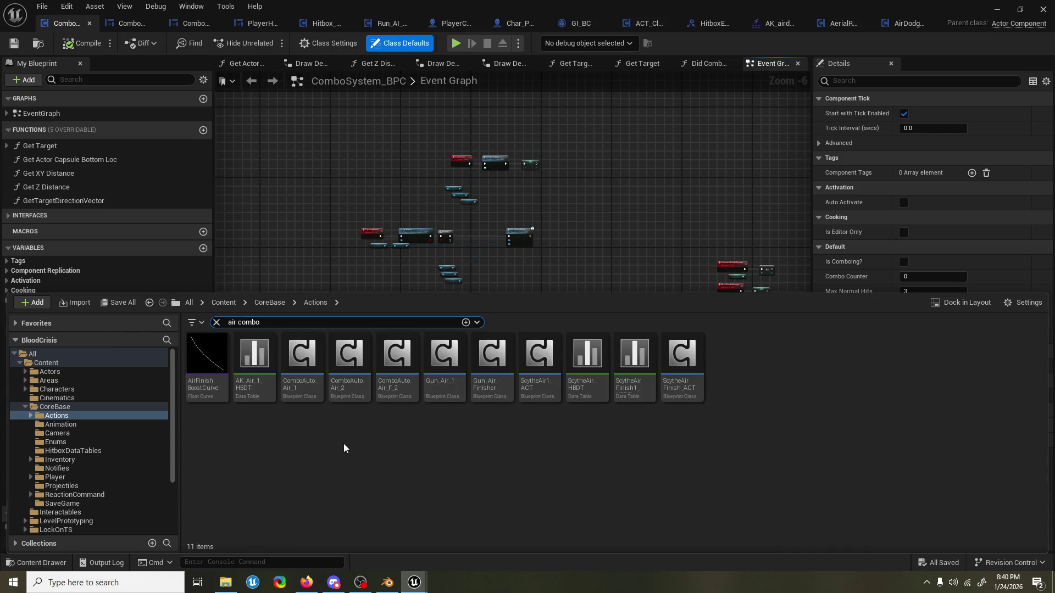
Open ComboAuto_Air_2, hide its class defaults, and close the Find Results panel.
{"action": "double_click", "coordinate": [346, 379]}
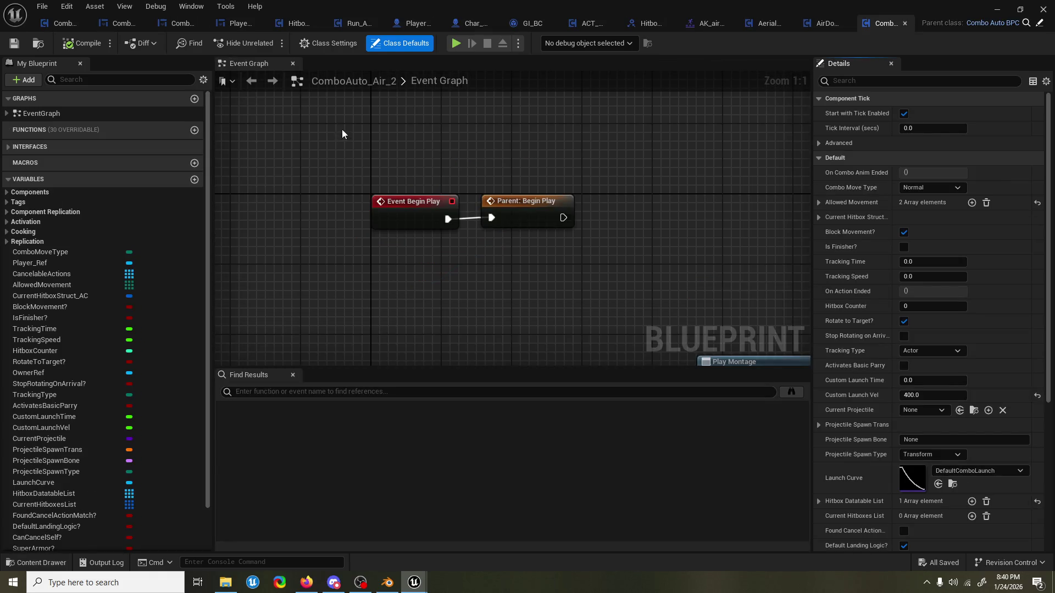
{"action": "left_click", "coordinate": [104, 117]}
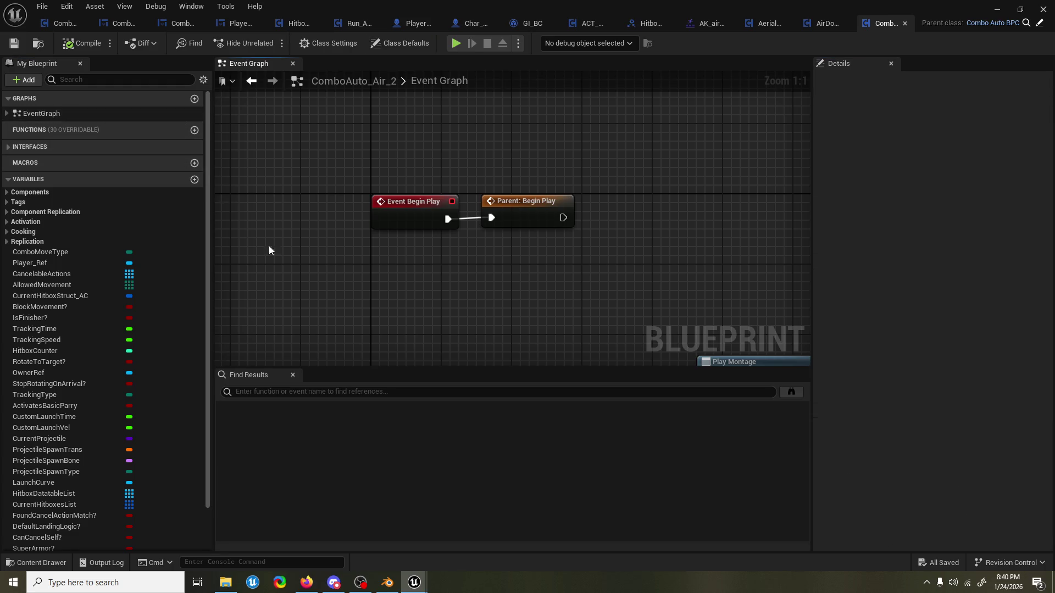
{"action": "left_click", "coordinate": [293, 375]}
{"action": "scroll", "coordinate": [341, 215], "scroll_direction": "down", "scroll_amount": 2}
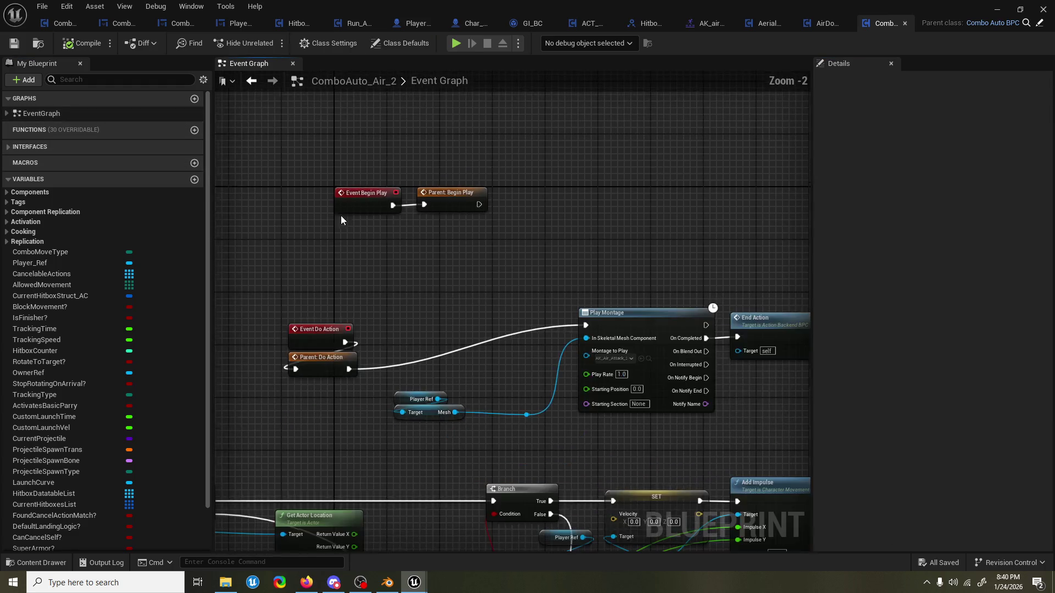
{"action": "scroll", "coordinate": [516, 299], "scroll_direction": "down", "scroll_amount": 4}
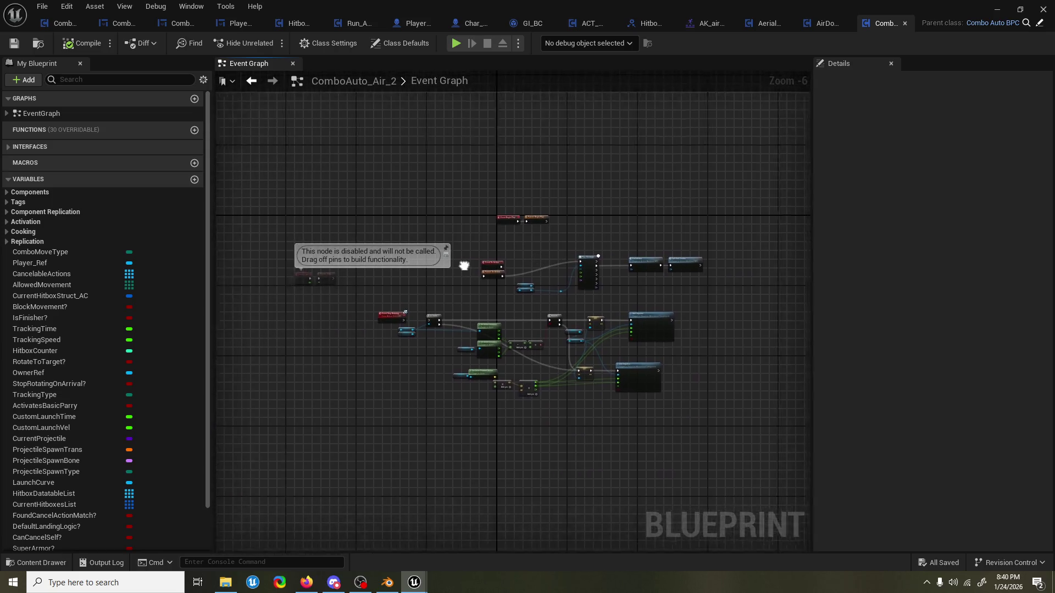
{"action": "scroll", "coordinate": [516, 271], "scroll_direction": "up", "scroll_amount": 6}
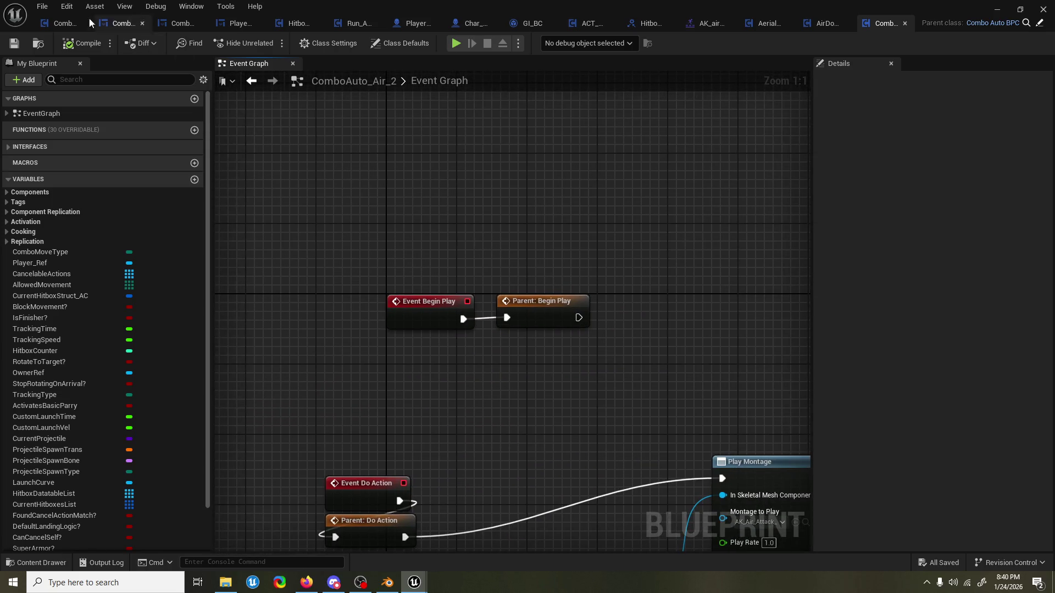
Back in ComboSystem_BPC, look over the jump-attack and TryAutoCombo node network.
{"action": "left_click", "coordinate": [57, 22]}
{"action": "scroll", "coordinate": [447, 235], "scroll_direction": "up", "scroll_amount": 3}
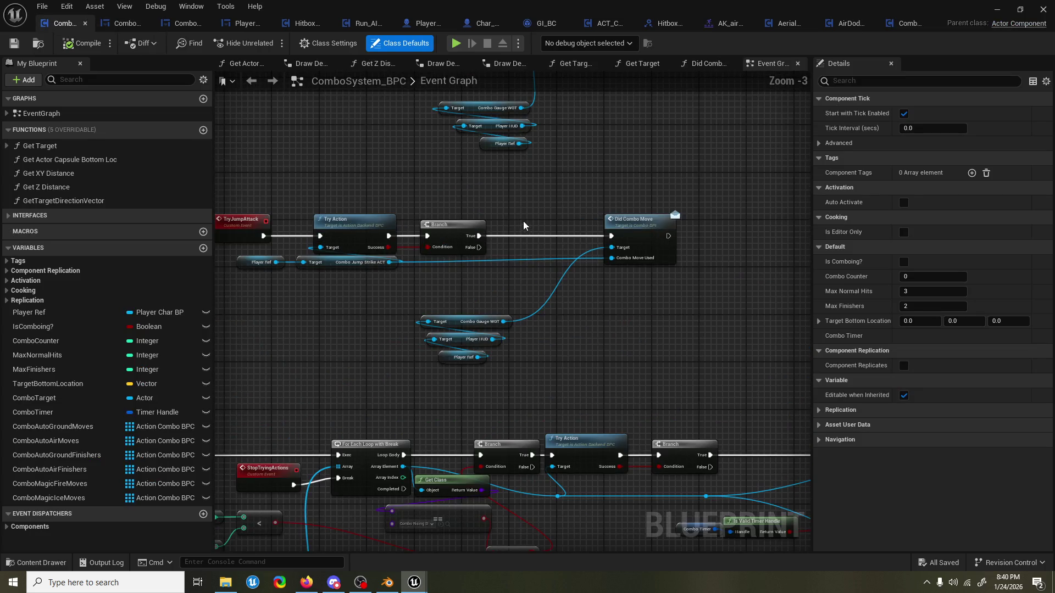
{"action": "mouse_move", "coordinate": [354, 333]}
{"action": "left_mouse_down"}
{"action": "mouse_move", "coordinate": [262, 294]}
{"action": "mouse_move", "coordinate": [435, 255]}
{"action": "mouse_move", "coordinate": [447, 268]}
{"action": "left_mouse_up"}
{"action": "mouse_move", "coordinate": [447, 268]}
{"action": "left_mouse_down"}
{"action": "mouse_move", "coordinate": [438, 198]}
{"action": "mouse_move", "coordinate": [680, 212]}
{"action": "mouse_move", "coordinate": [444, 230]}
{"action": "left_mouse_up"}
{"action": "scroll", "coordinate": [549, 209], "scroll_direction": "down", "scroll_amount": 1}
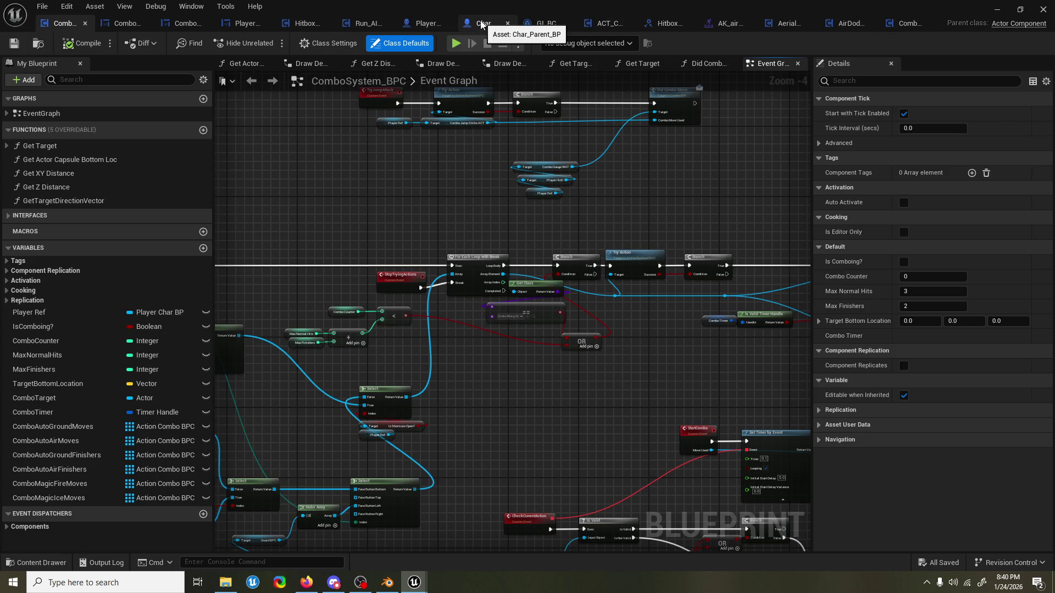
{"action": "left_click", "coordinate": [481, 24]}
In PlayerChar_BP, inspect the Switch on EMovementMode node's walking and falling Try Action branches.
{"action": "left_click", "coordinate": [593, 23]}
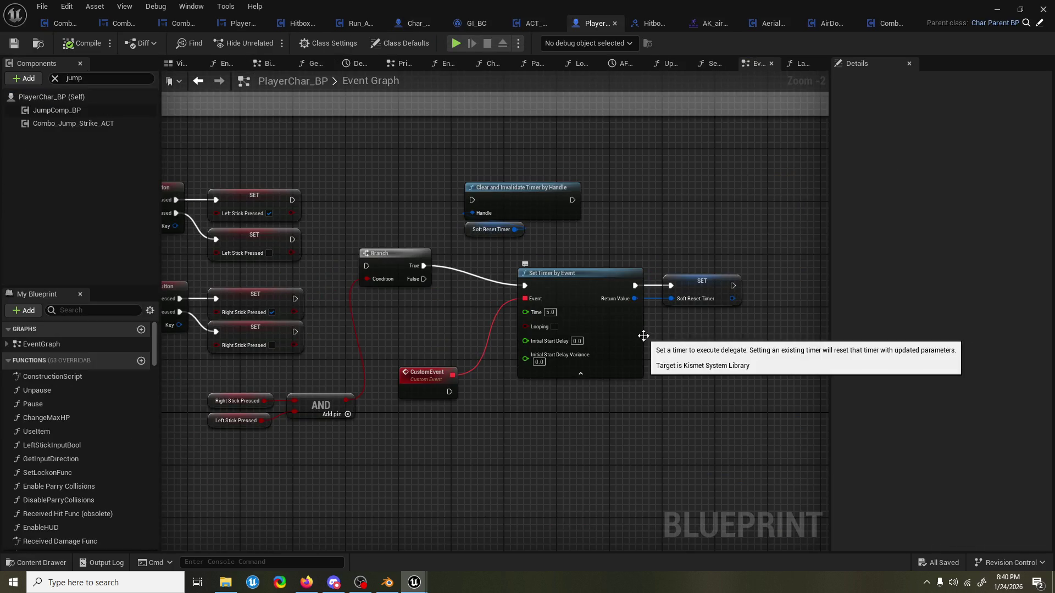
{"action": "scroll", "coordinate": [643, 335], "scroll_direction": "down", "scroll_amount": 10}
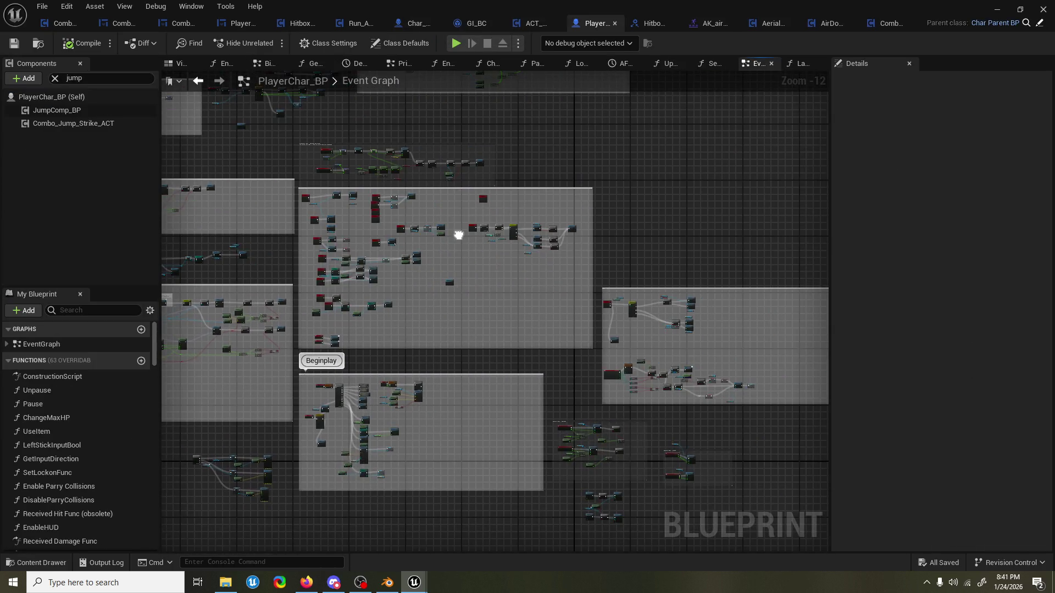
{"action": "scroll", "coordinate": [614, 331], "scroll_direction": "up", "scroll_amount": 3}
{"action": "scroll", "coordinate": [541, 324], "scroll_direction": "up", "scroll_amount": 6}
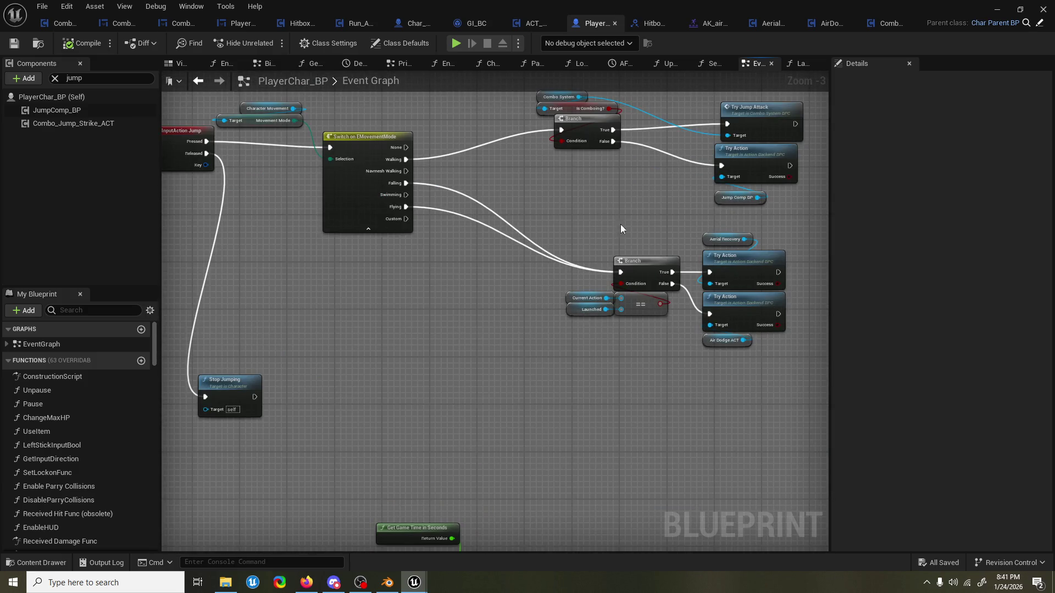
{"action": "mouse_move", "coordinate": [621, 224]}
{"action": "left_mouse_down"}
{"action": "mouse_move", "coordinate": [612, 259]}
{"action": "mouse_move", "coordinate": [552, 309]}
{"action": "mouse_move", "coordinate": [519, 309]}
{"action": "left_mouse_up"}
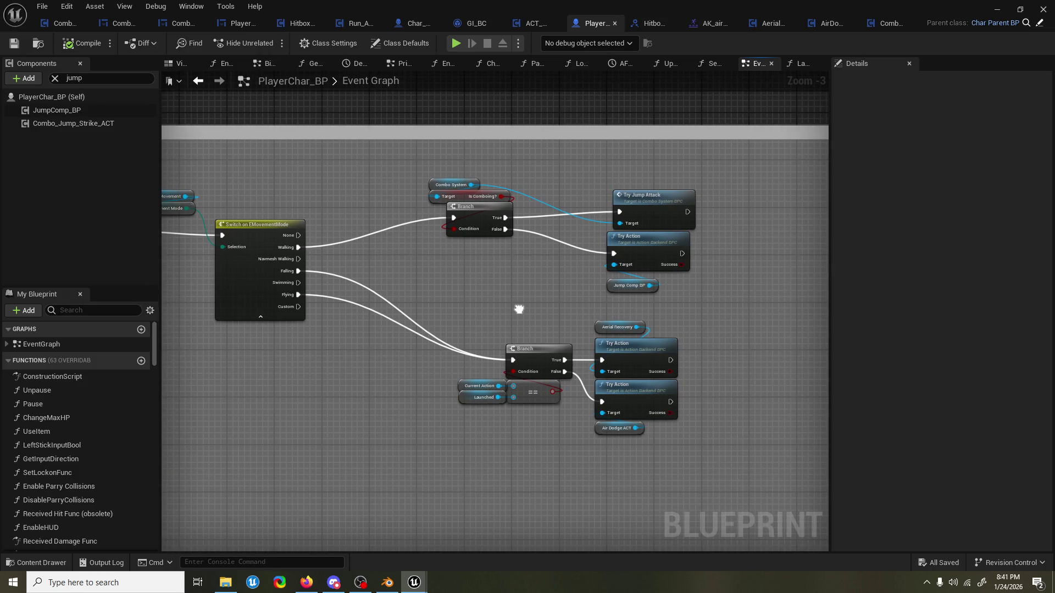
{"action": "left_click_drag", "start_coordinate": [519, 309], "coordinate": [524, 302]}
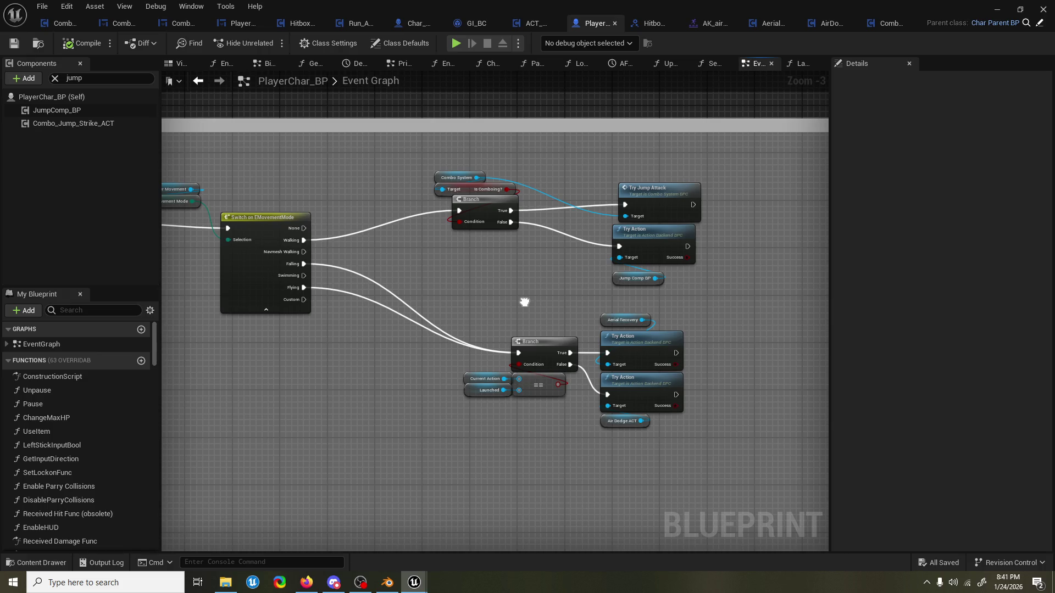
{"action": "mouse_move", "coordinate": [524, 302]}
{"action": "left_mouse_down"}
{"action": "mouse_move", "coordinate": [514, 288]}
{"action": "mouse_move", "coordinate": [515, 297]}
{"action": "left_mouse_up"}
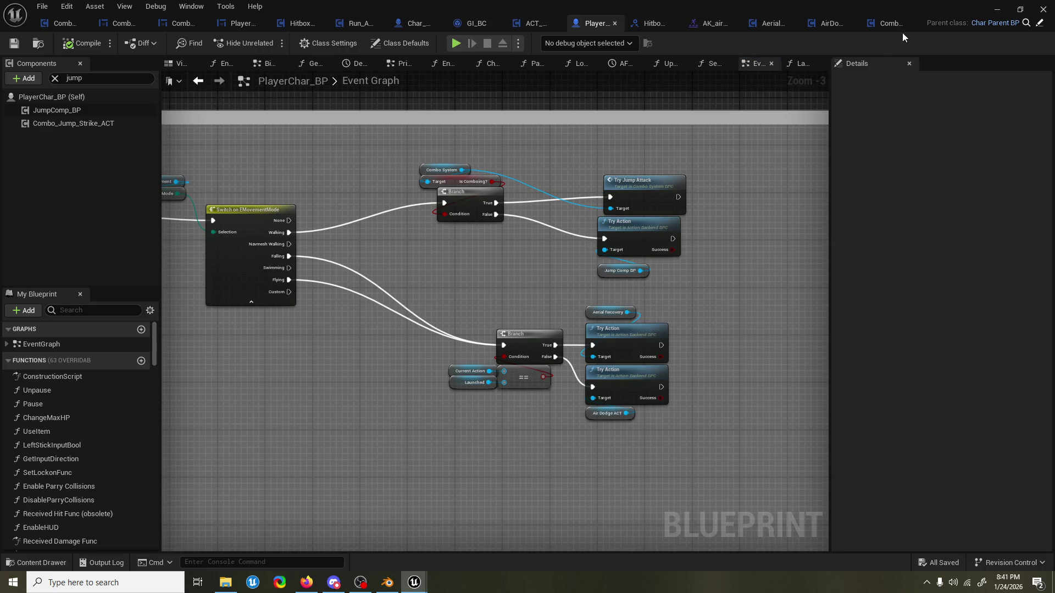
{"action": "left_click", "coordinate": [832, 23]}
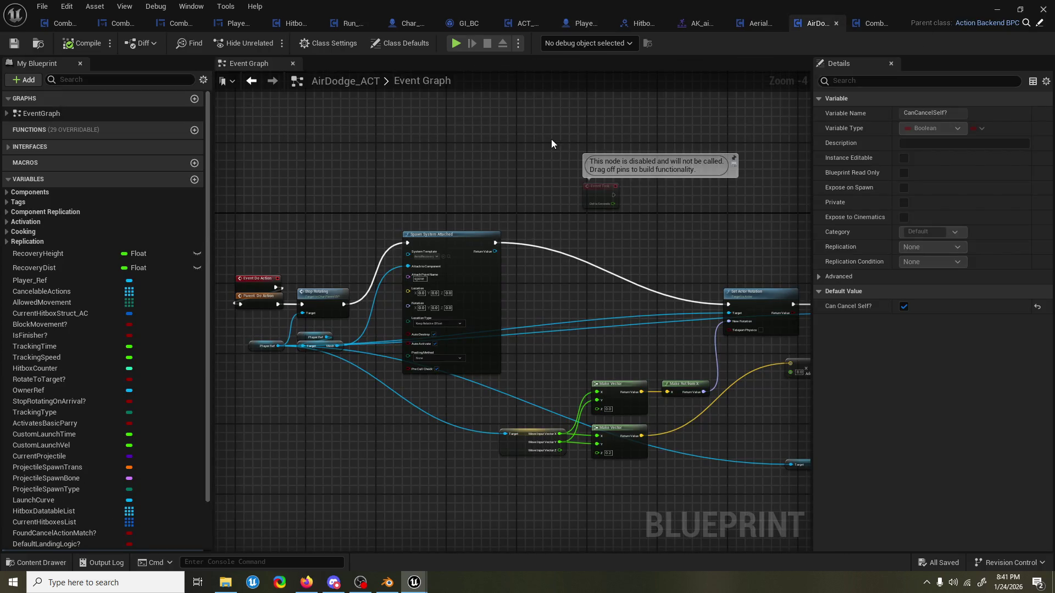
Compare AirDodge_ACT with the ComboSystem_BPC graph, then close the ComboAuto_Air_2 blueprint.
{"action": "scroll", "coordinate": [539, 144], "scroll_direction": "down", "scroll_amount": 1}
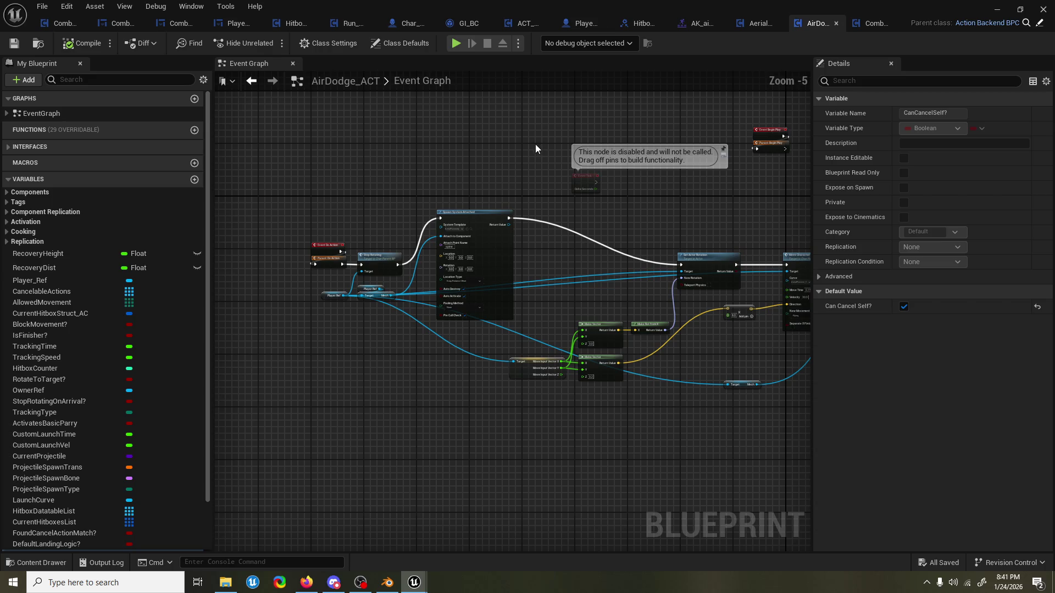
{"action": "scroll", "coordinate": [535, 144], "scroll_direction": "up", "scroll_amount": 1}
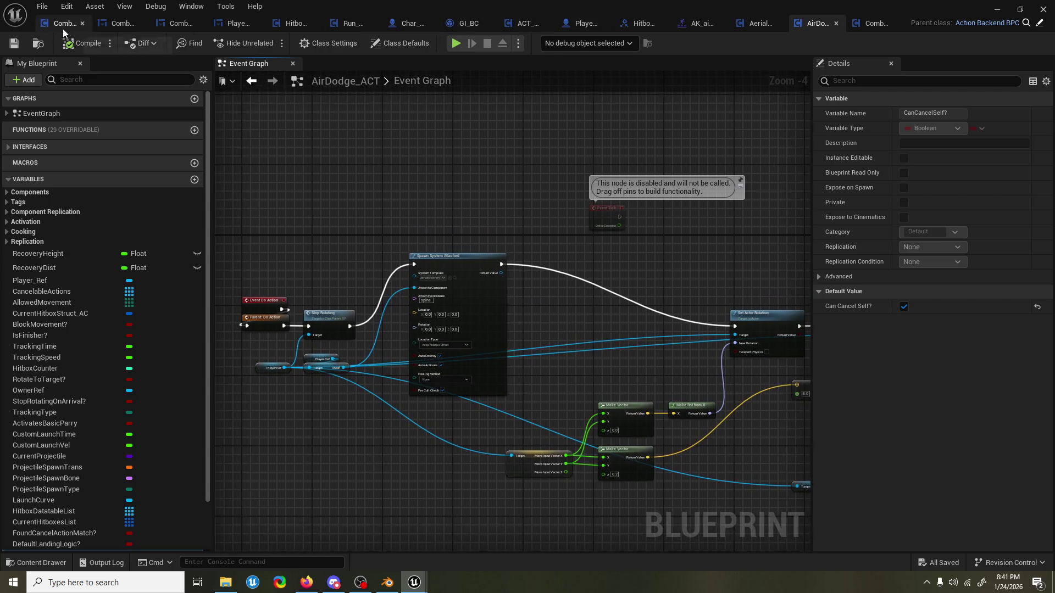
{"action": "left_click", "coordinate": [60, 23]}
{"action": "scroll", "coordinate": [446, 183], "scroll_direction": "up", "scroll_amount": 7}
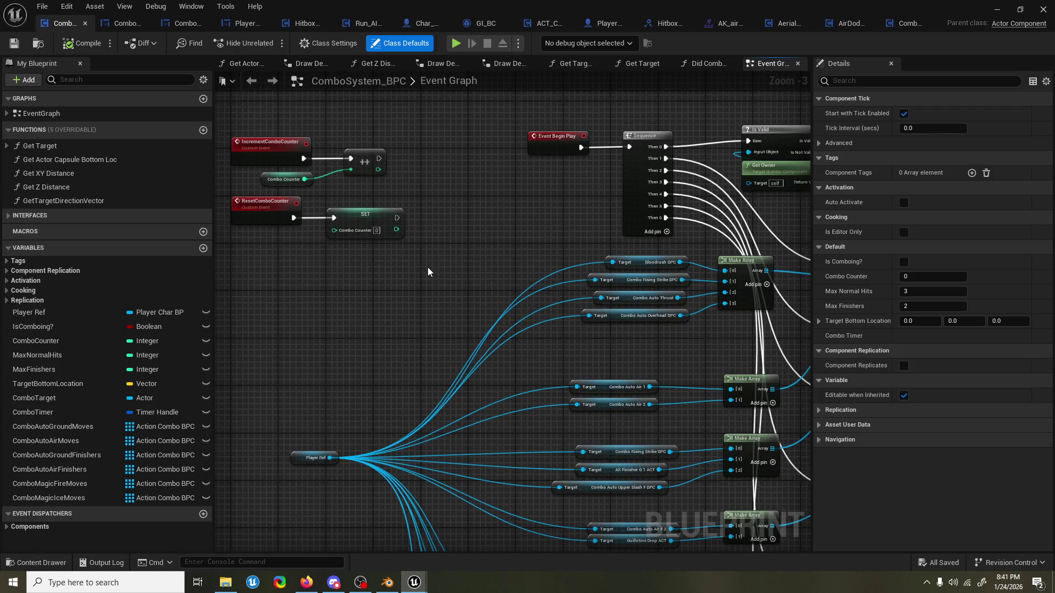
{"action": "scroll", "coordinate": [427, 267], "scroll_direction": "down", "scroll_amount": 4}
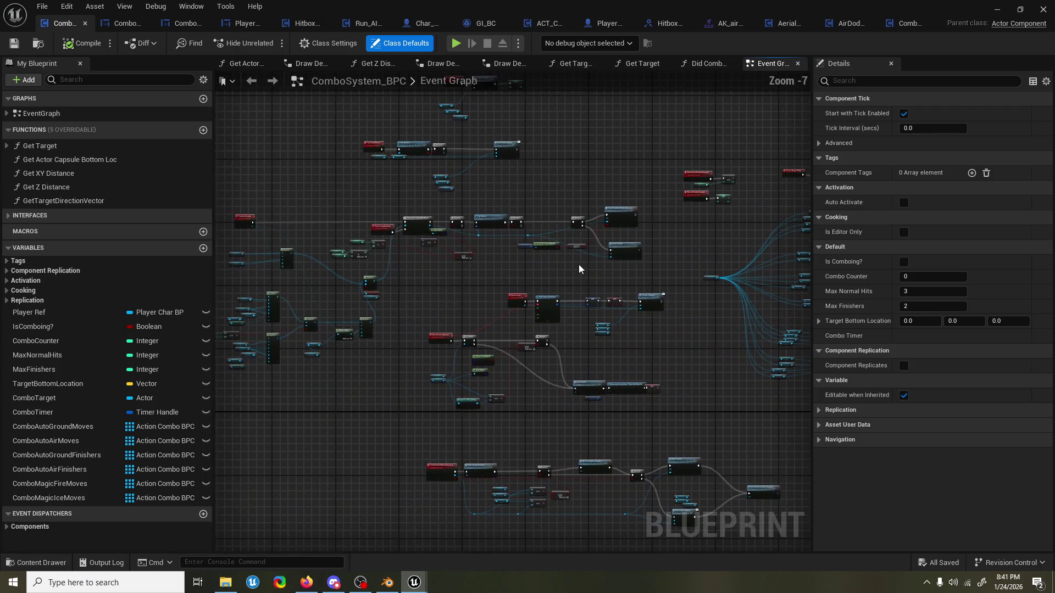
{"action": "left_click", "coordinate": [930, 23]}
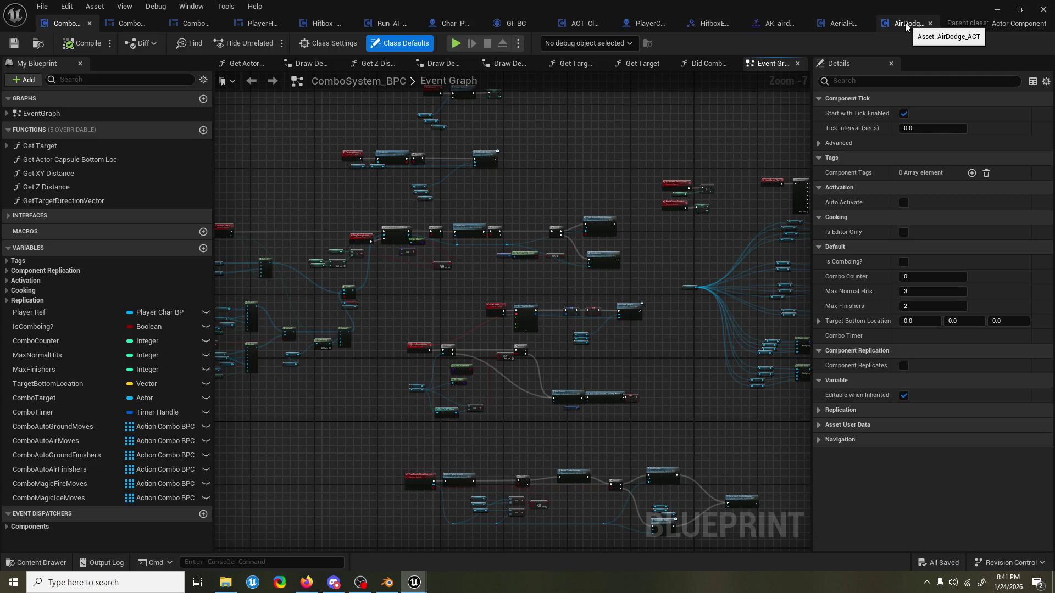
Inspect AirDodge_ACT's TrackingTime variable properties, cross-checking against ComboSystem_BPC.
{"action": "left_click", "coordinate": [906, 27]}
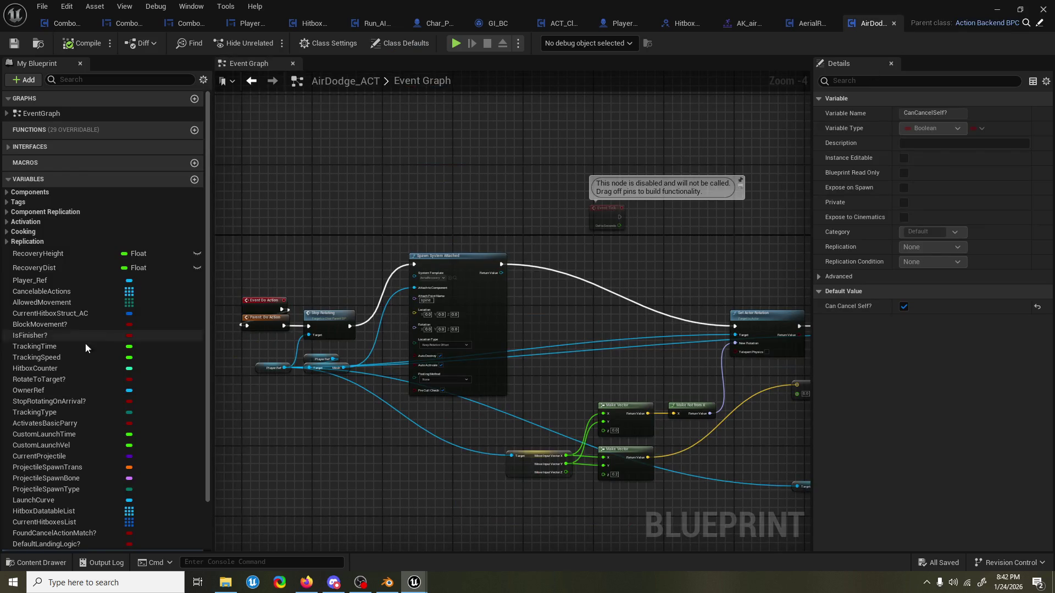
{"action": "left_click", "coordinate": [67, 345]}
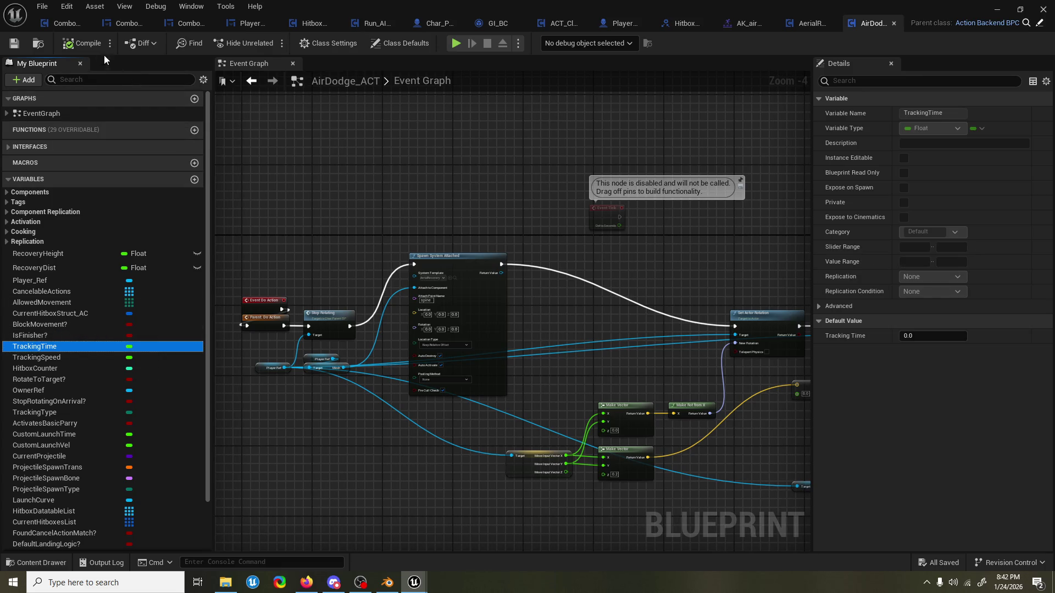
{"action": "left_click", "coordinate": [65, 24]}
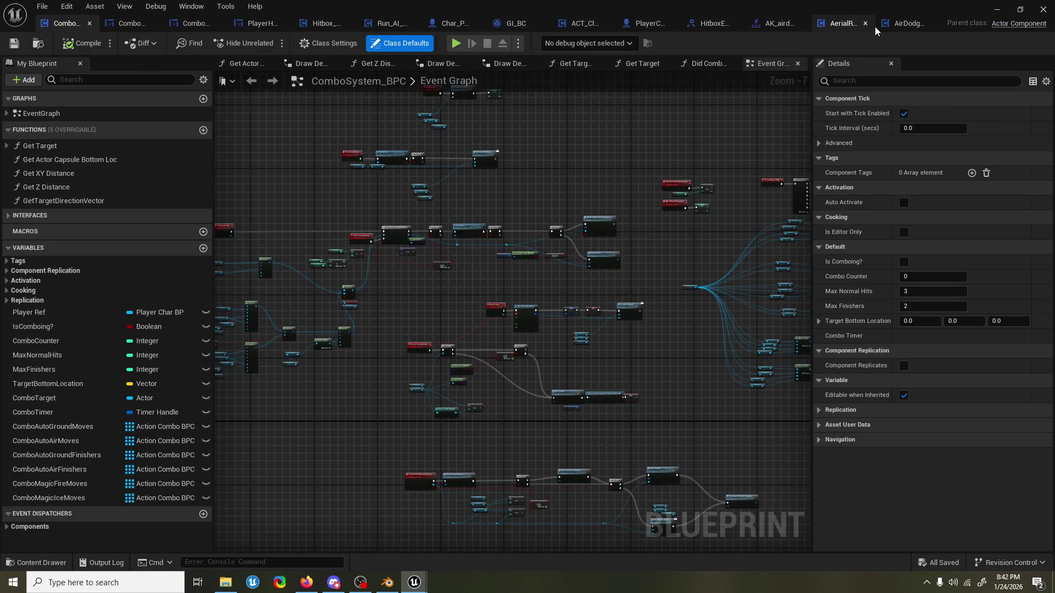
{"action": "left_click", "coordinate": [900, 25]}
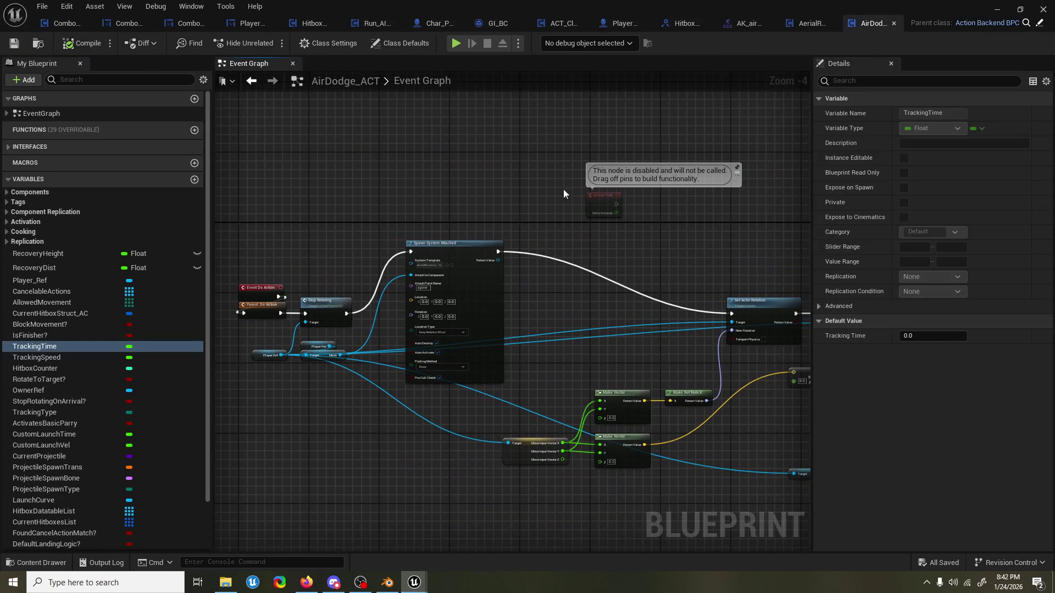
{"action": "left_click", "coordinate": [388, 584]}
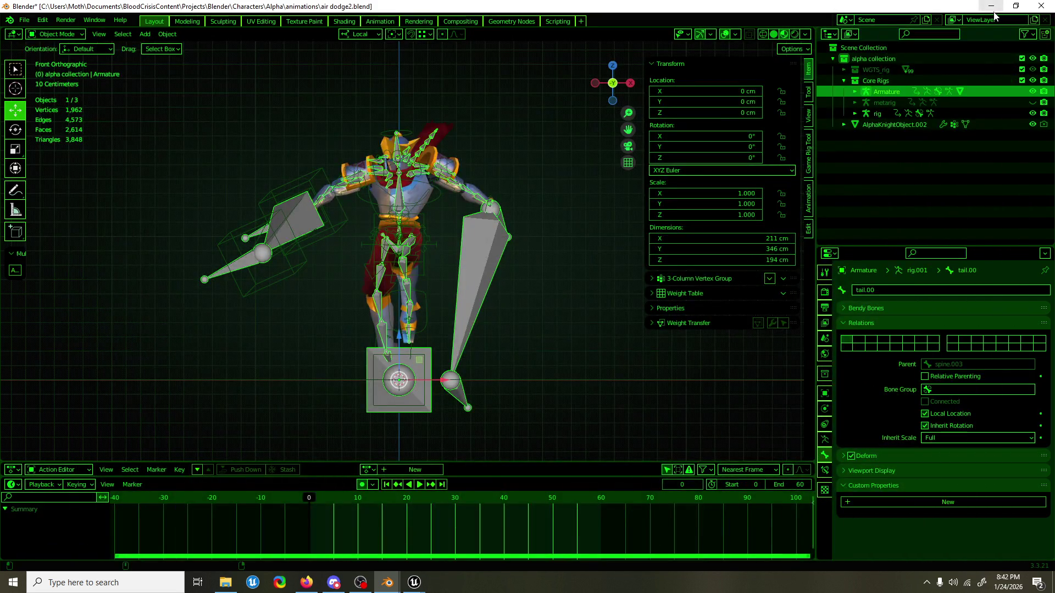
Minimize, restore, then close the Blender air dodge2.blend window with Alt+F4.
{"action": "left_click", "coordinate": [995, 12]}
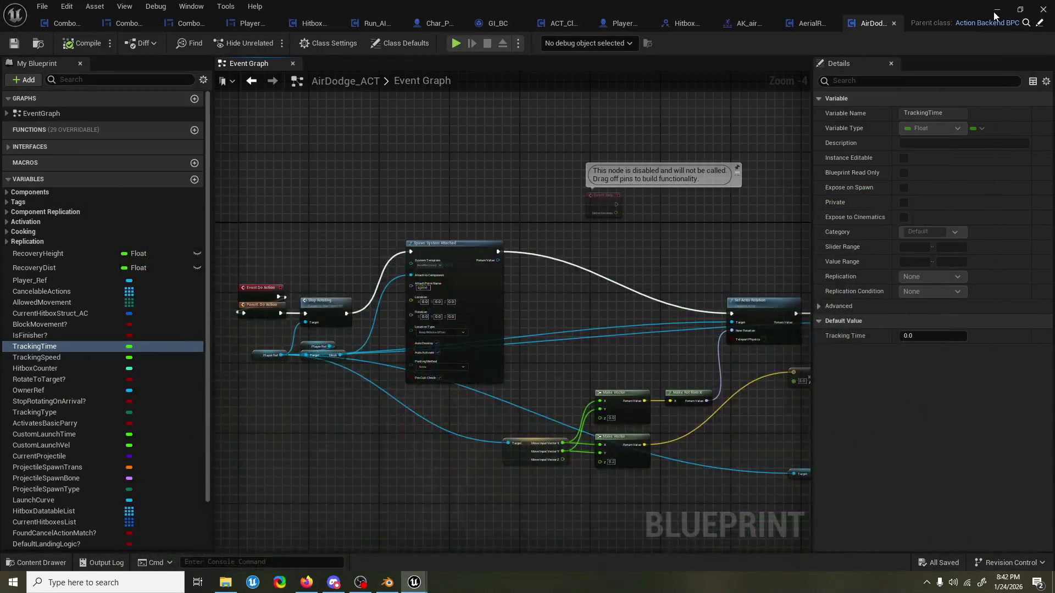
{"action": "left_click", "coordinate": [387, 582]}
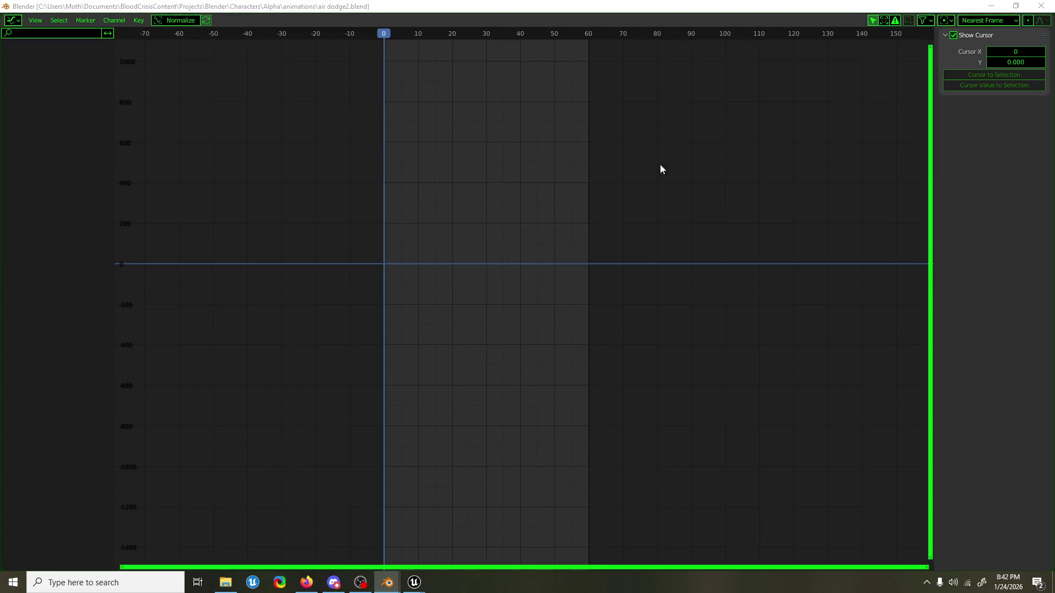
{"action": "key", "text": "alt+F4"}
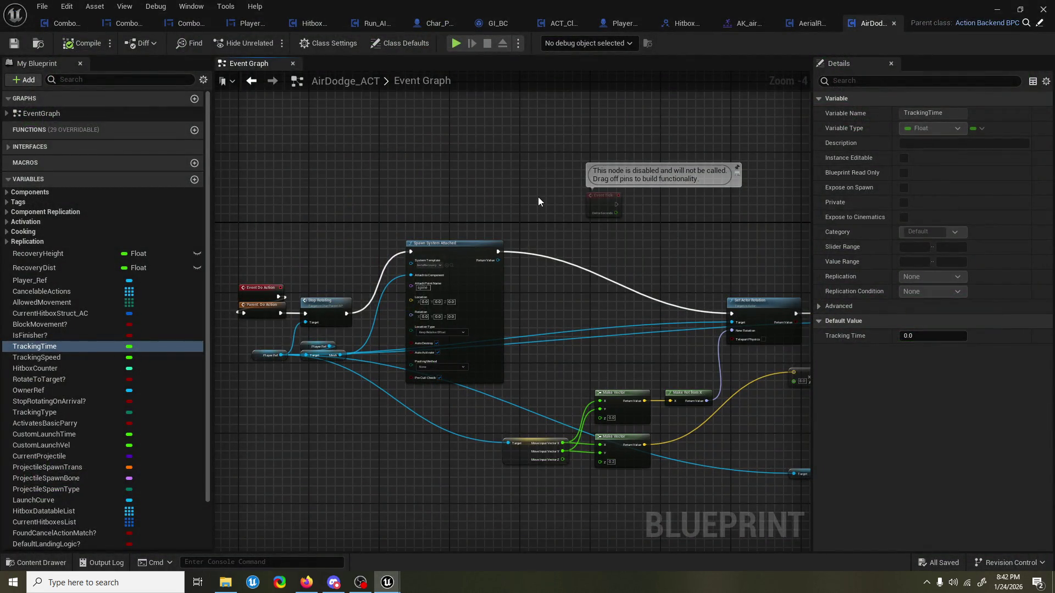
{"action": "mouse_move", "coordinate": [539, 197]}
{"action": "left_mouse_down"}
{"action": "mouse_move", "coordinate": [581, 236]}
{"action": "mouse_move", "coordinate": [614, 237]}
{"action": "mouse_move", "coordinate": [599, 239]}
{"action": "left_mouse_up"}
Pan AirDodge_ACT back to the Spawn System Attached node and close the Message Log.
{"action": "mouse_move", "coordinate": [531, 219]}
{"action": "left_mouse_down"}
{"action": "mouse_move", "coordinate": [502, 207]}
{"action": "mouse_move", "coordinate": [494, 217]}
{"action": "left_mouse_up"}
{"action": "left_click", "coordinate": [996, 12]}
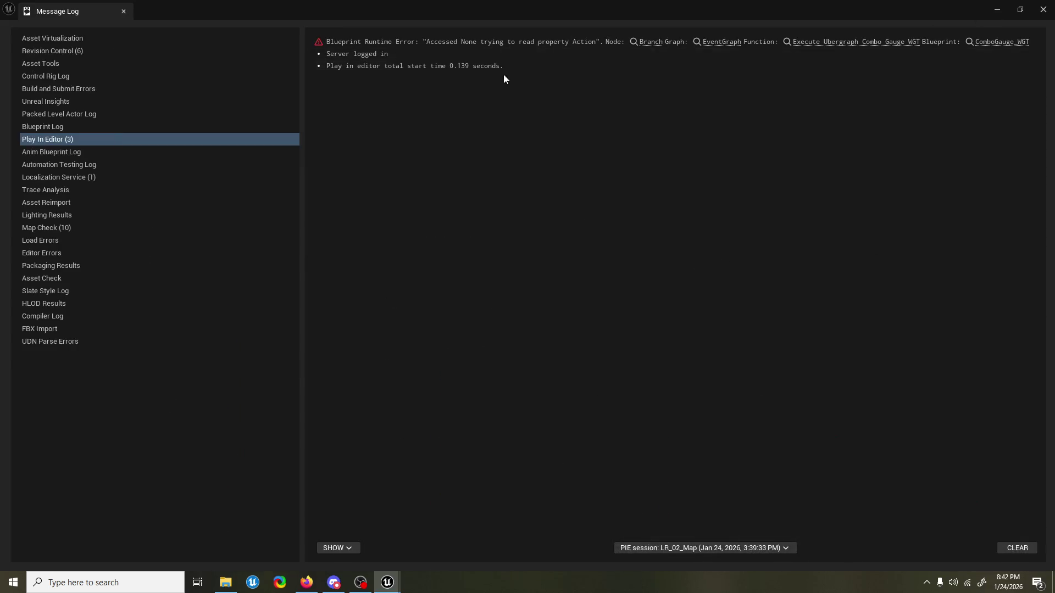
{"action": "left_click", "coordinate": [1043, 9]}
Play LR_02_Map in editor, running, swinging the weapon and dodge-rolling down the corridor.
{"action": "left_click", "coordinate": [268, 42]}
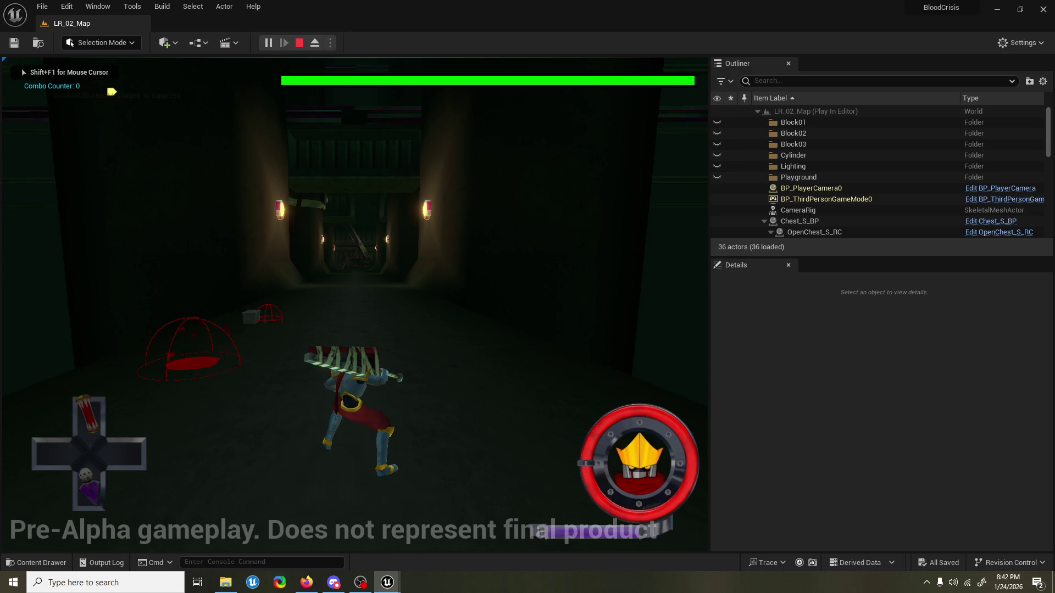
{"action": "key", "text": "w"}
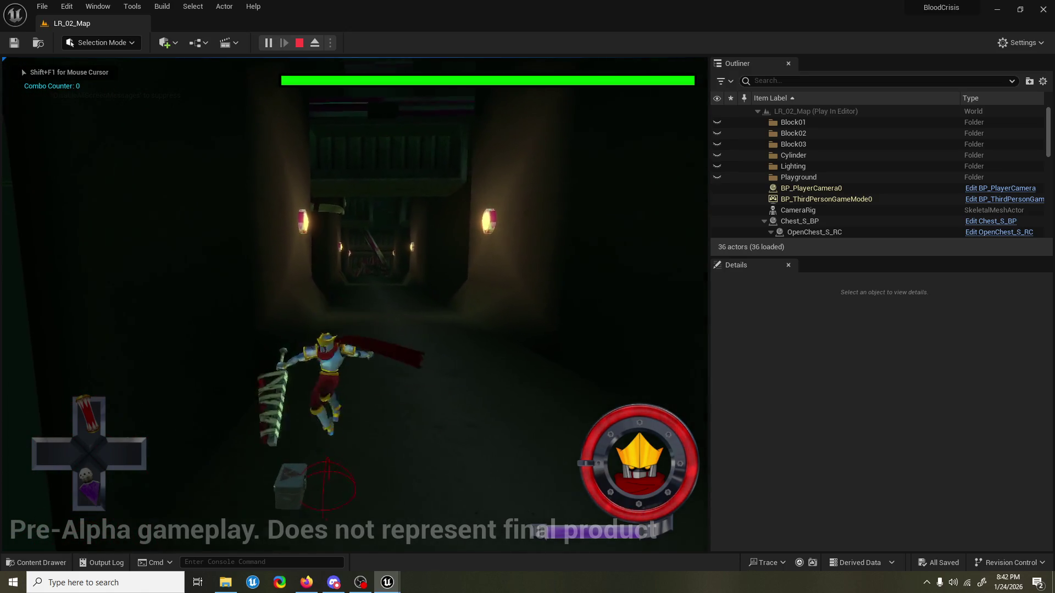
{"action": "key", "text": "w"}
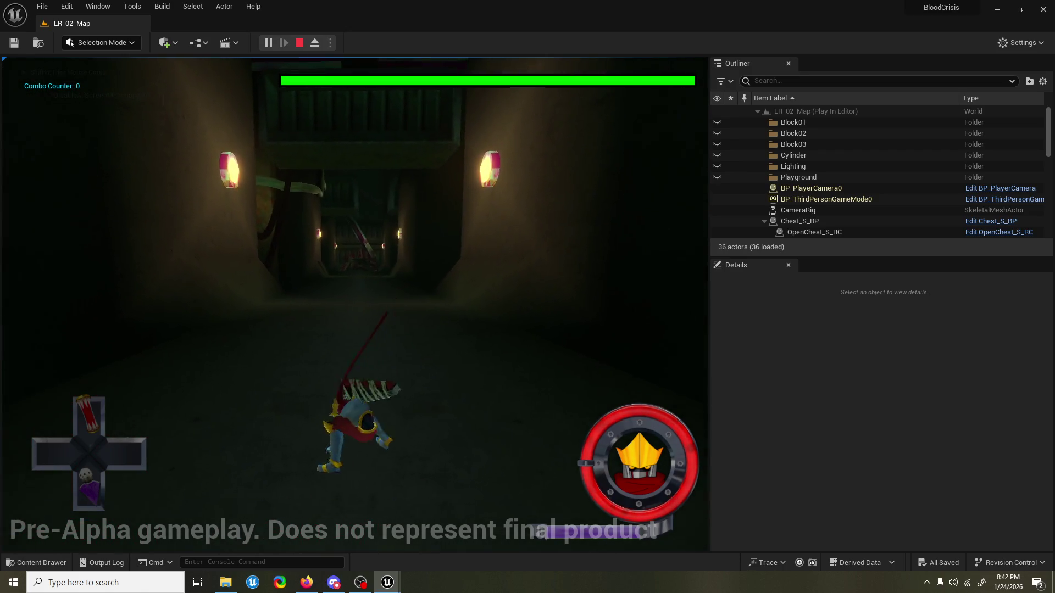
{"action": "key", "text": "e"}
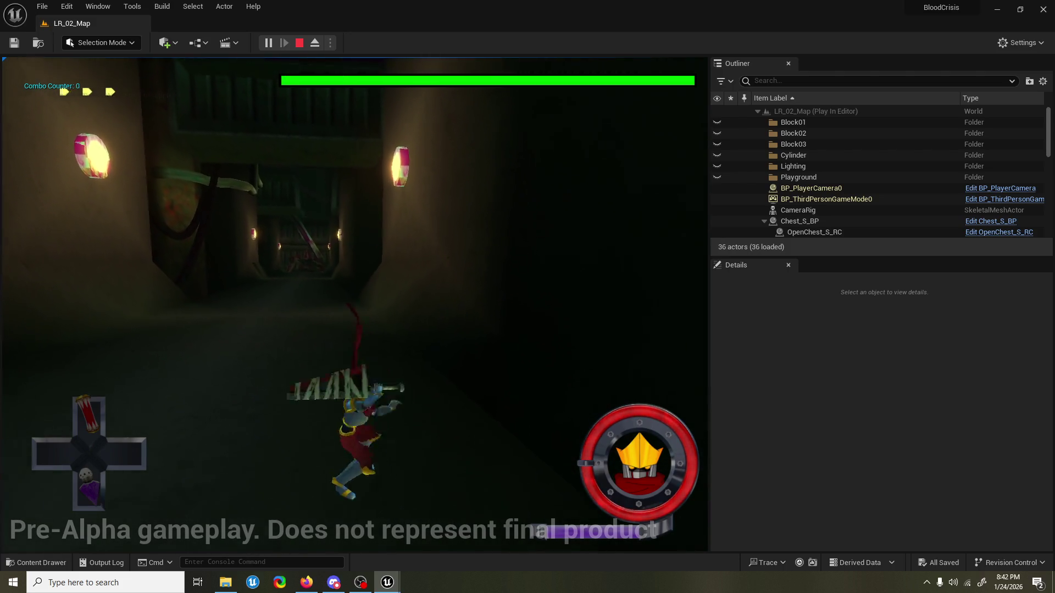
{"action": "key", "text": "w"}
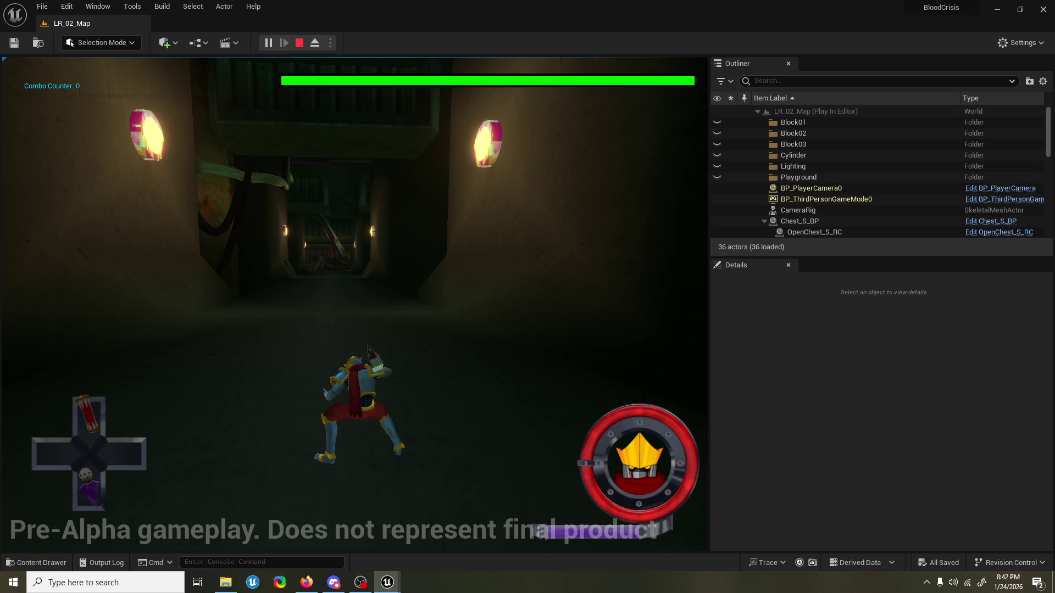
{"action": "key", "text": "alt+Tab"}
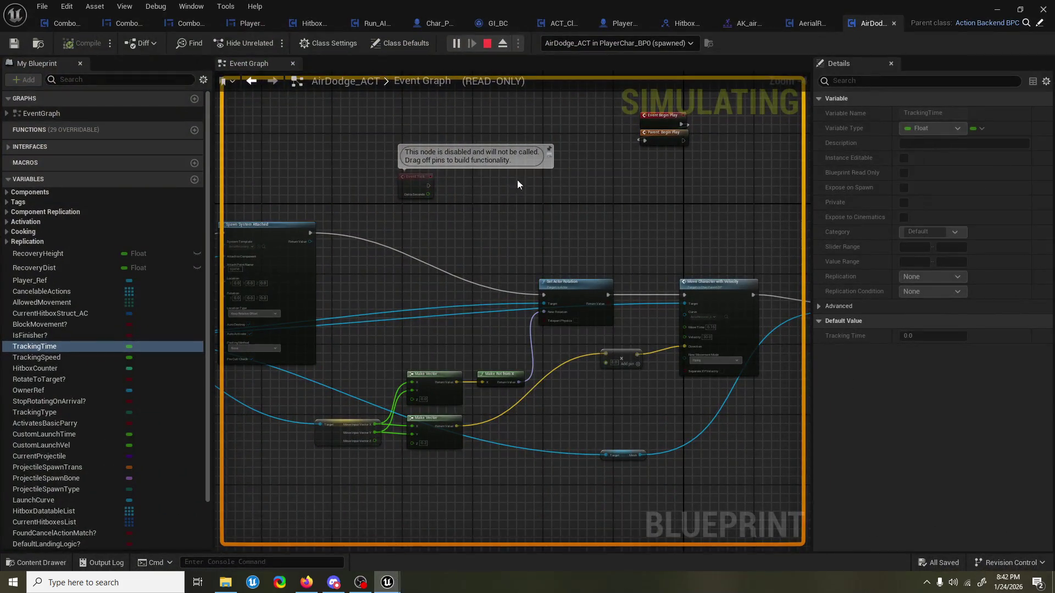
{"action": "key", "text": "alt+Tab"}
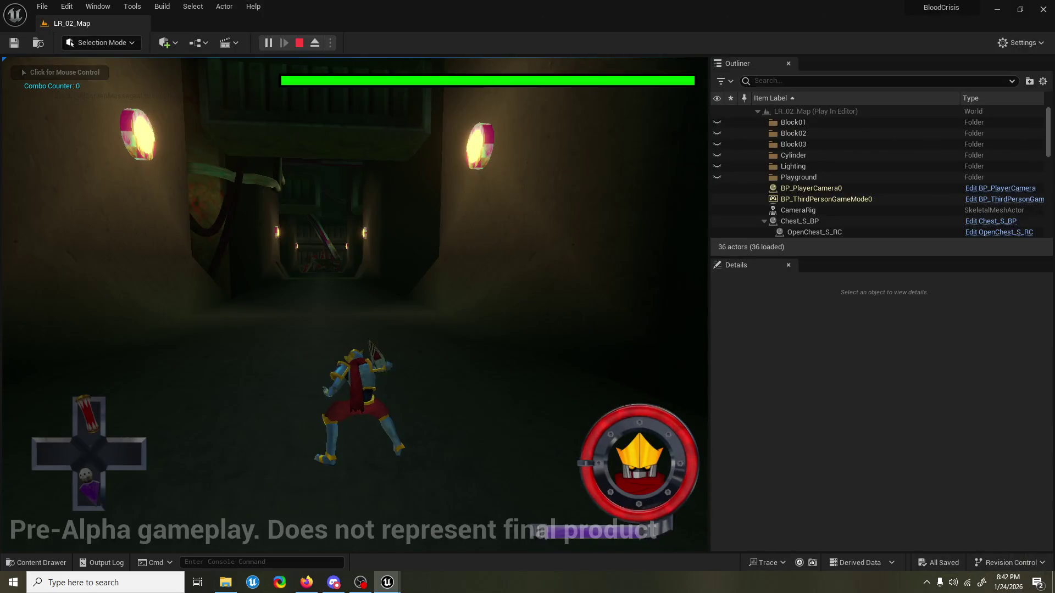
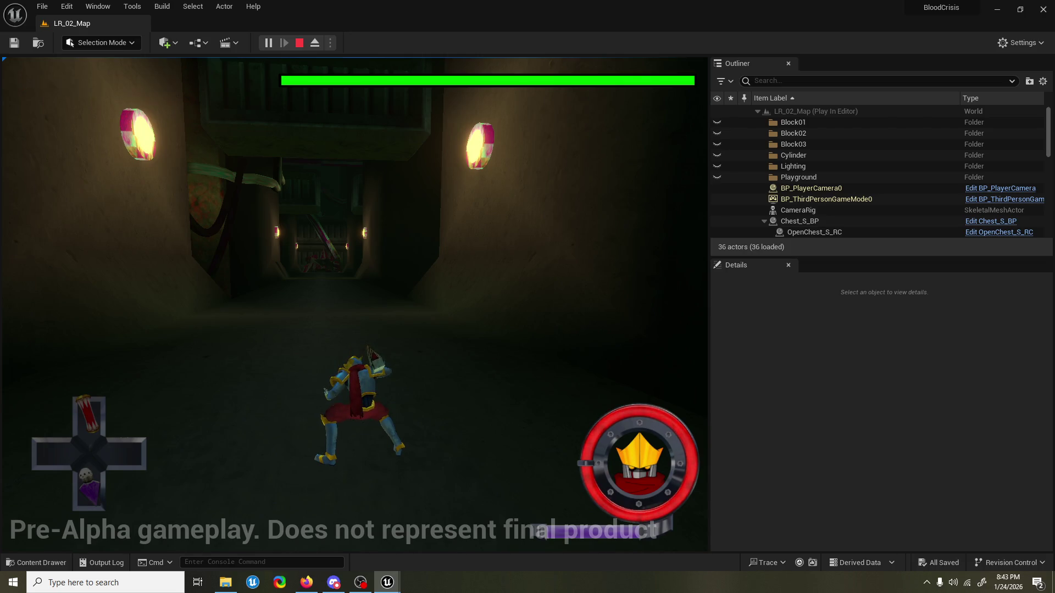
Perform an air dodge in the running playtest, then stop play and dismiss the Message Log.
{"action": "left_click", "coordinate": [301, 348]}
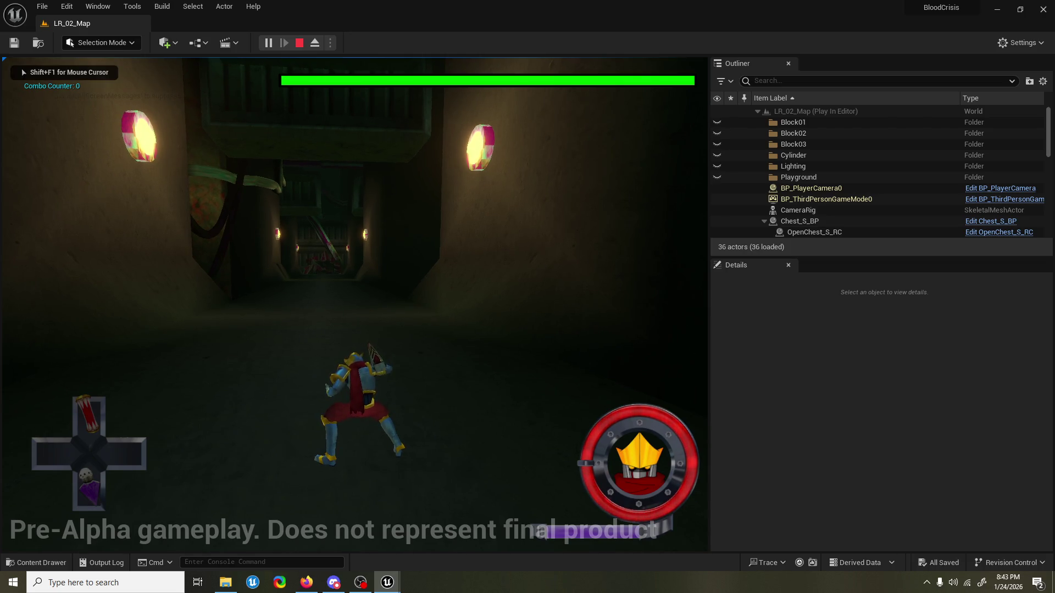
{"action": "key", "text": "space"}
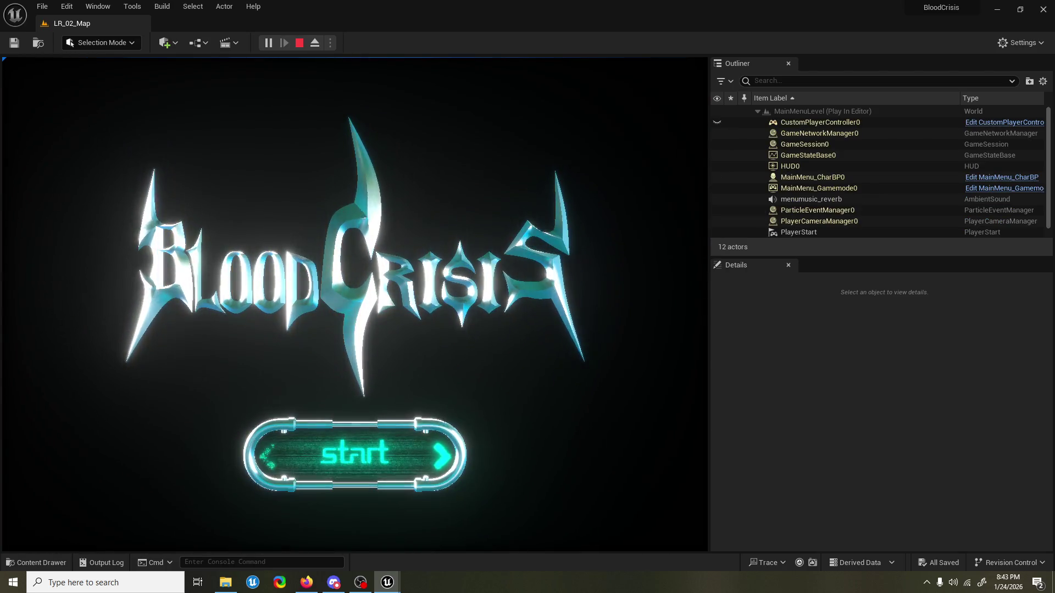
{"action": "key", "text": "Escape"}
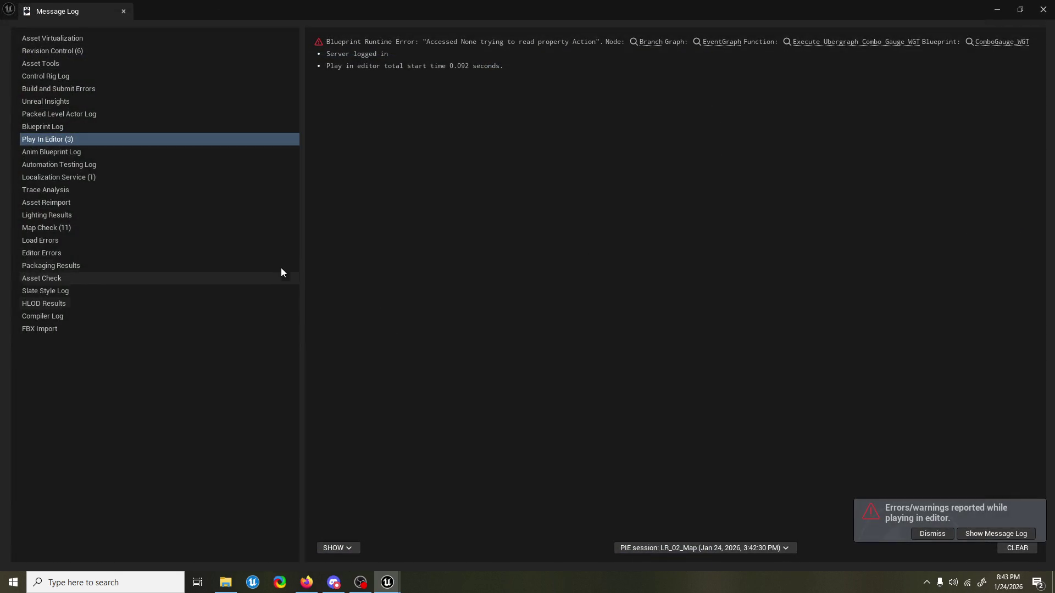
{"action": "left_click", "coordinate": [1043, 9]}
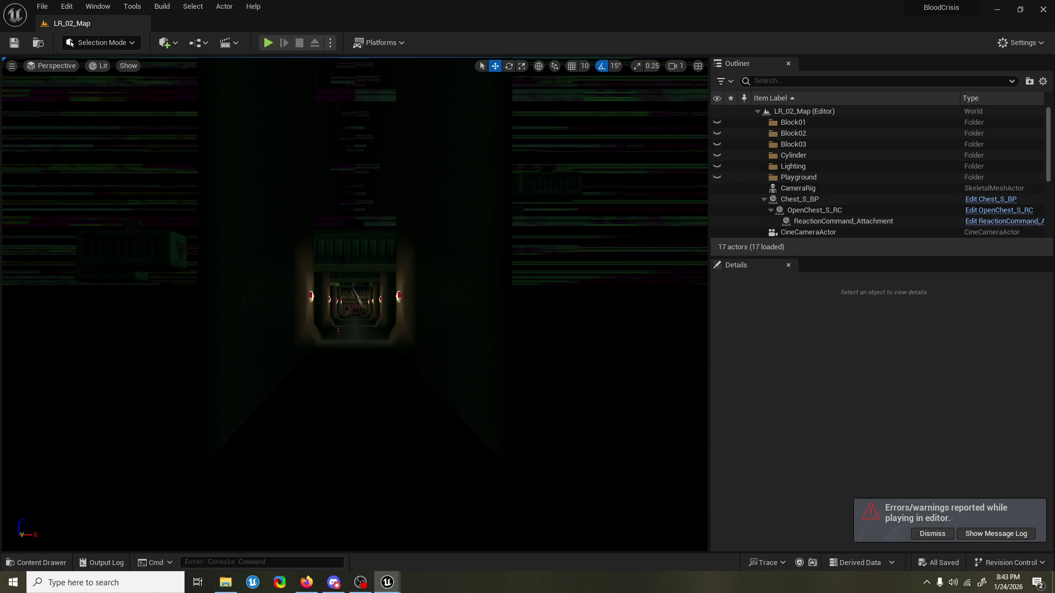
{"action": "key", "text": "ctrl+shift+f"}
{"action": "type", "text": "open level by name"}
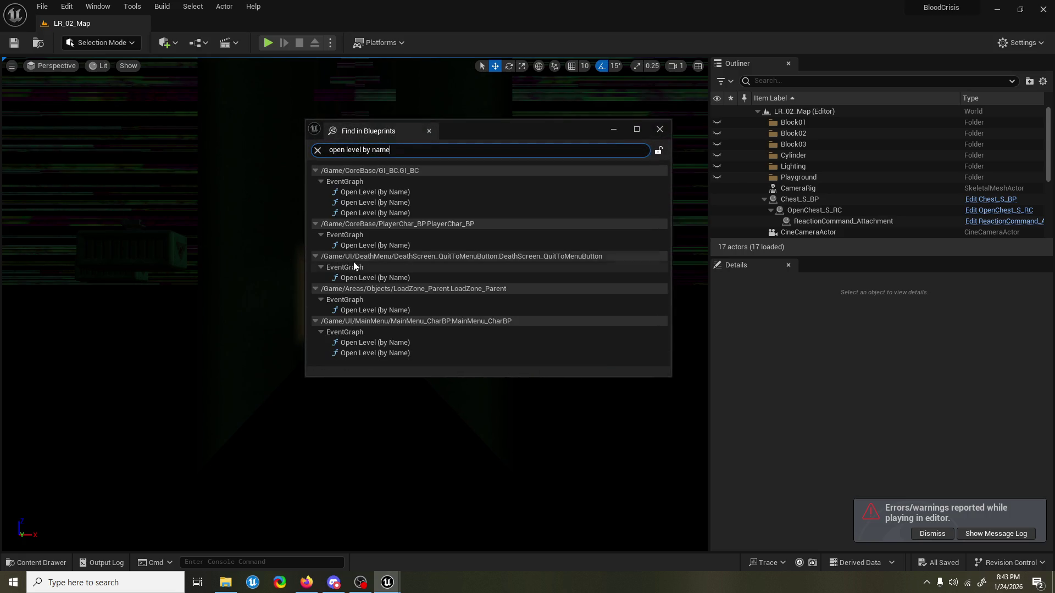
{"action": "left_click", "coordinate": [385, 245]}
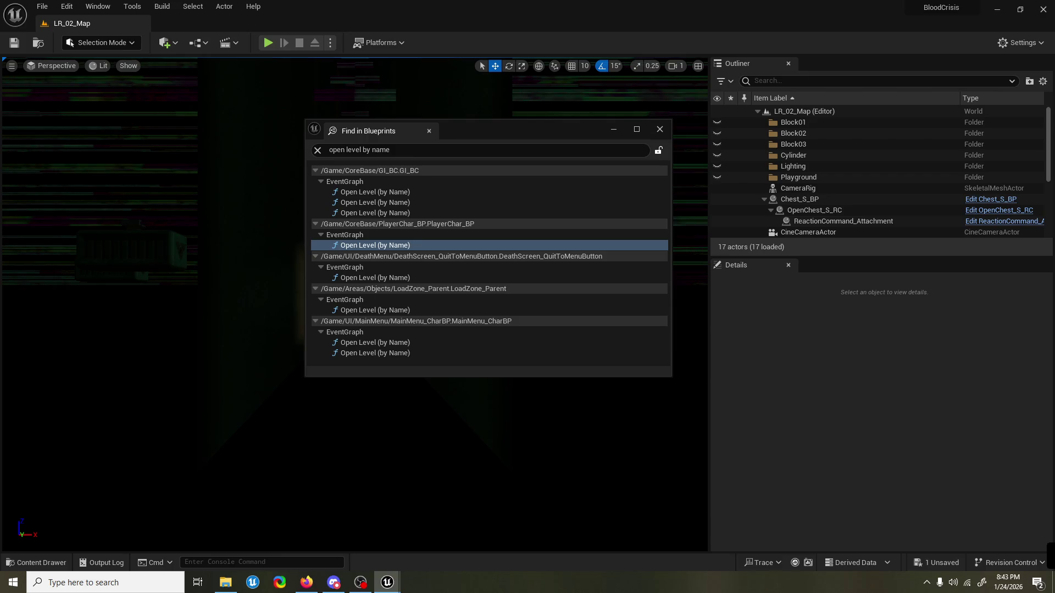
{"action": "key", "text": "ctrl+z"}
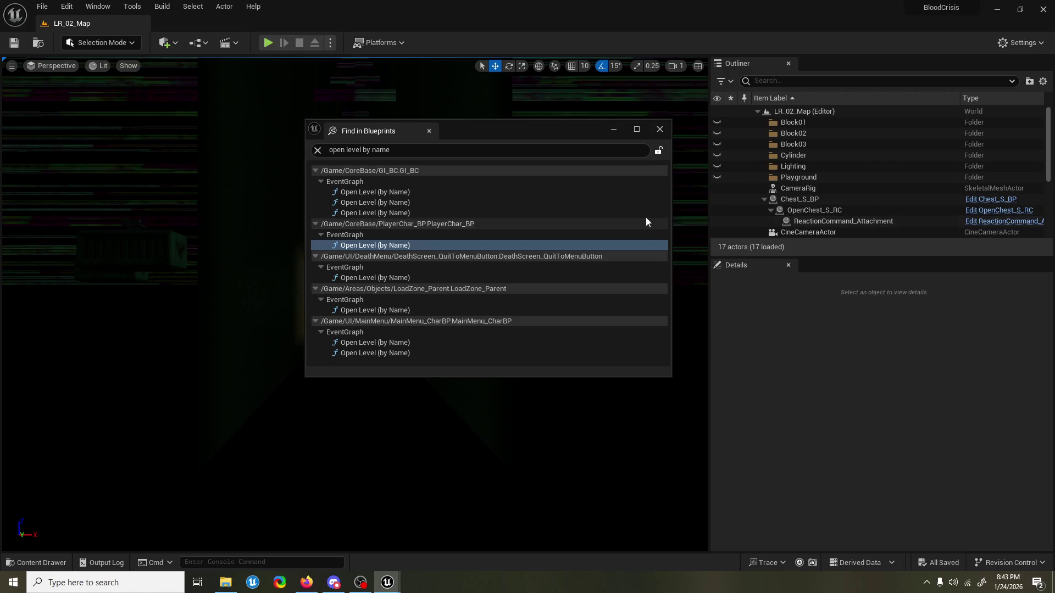
{"action": "left_click", "coordinate": [657, 129]}
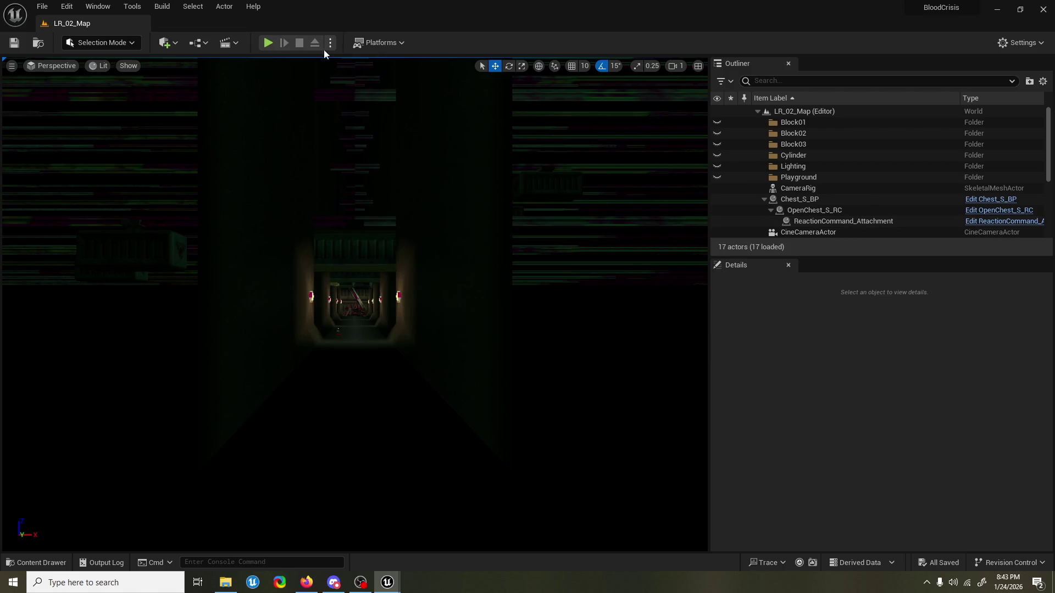
Run a fresh LR_02_Map playtest of the air combo, freeing the mouse before ending it.
{"action": "left_click", "coordinate": [360, 582]}
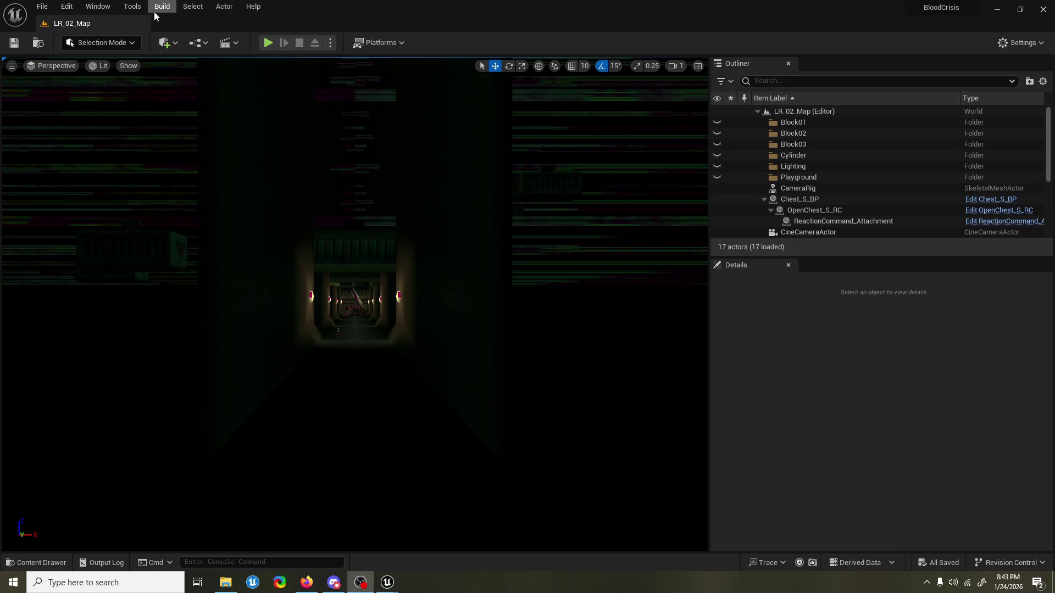
{"action": "left_click", "coordinate": [267, 42]}
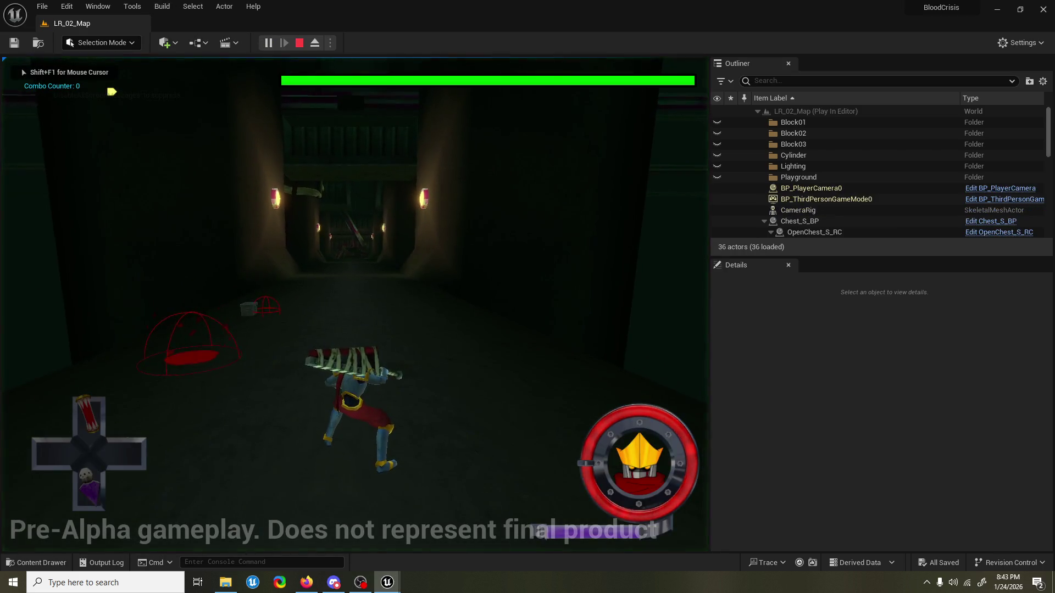
{"action": "key", "text": "shift+F1"}
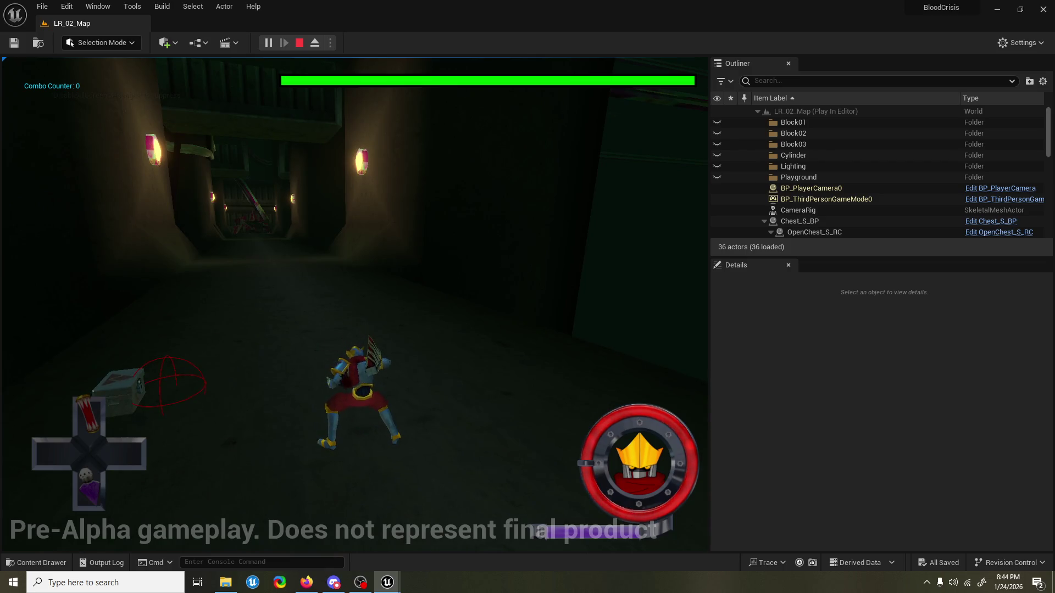
{"action": "key", "text": "shift+F1"}
{"action": "key", "text": "Escape"}
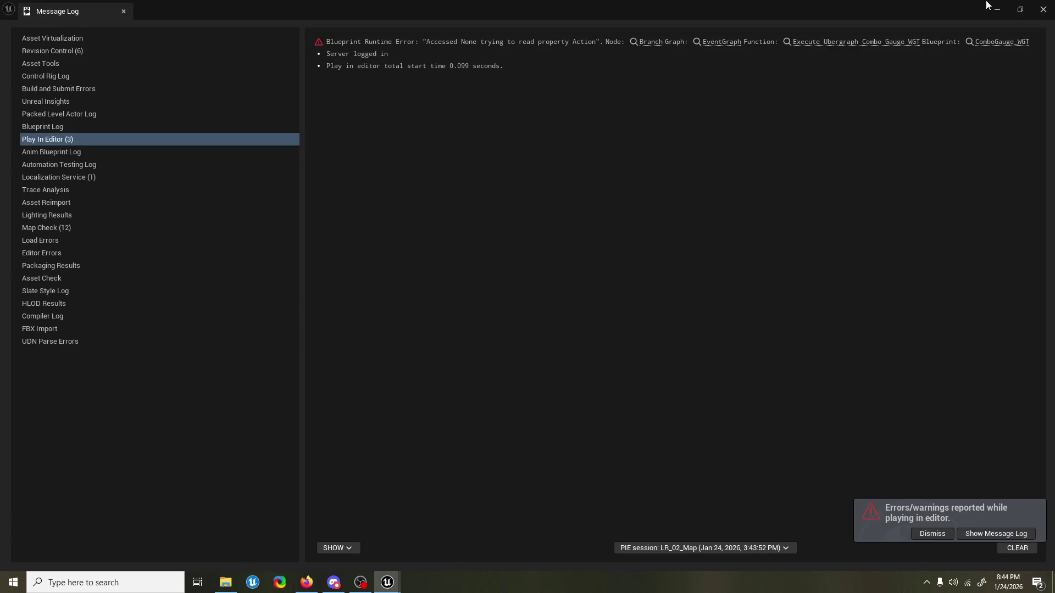
Dismiss the Message Log and pan the Try Action graph toward the cast node.
{"action": "left_click", "coordinate": [1042, 10]}
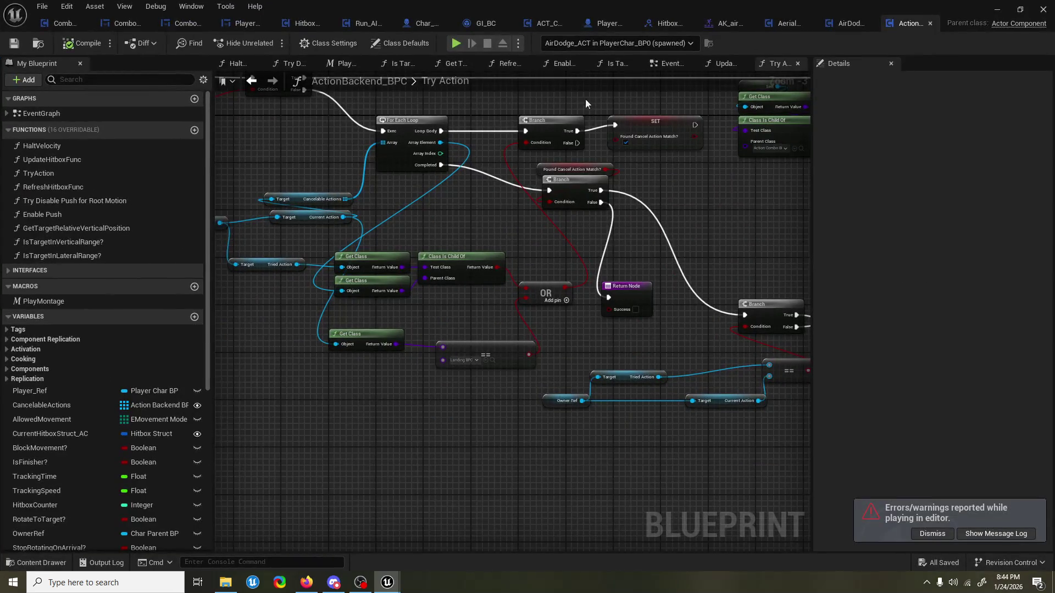
{"action": "left_click_drag", "start_coordinate": [471, 144], "coordinate": [495, 259]}
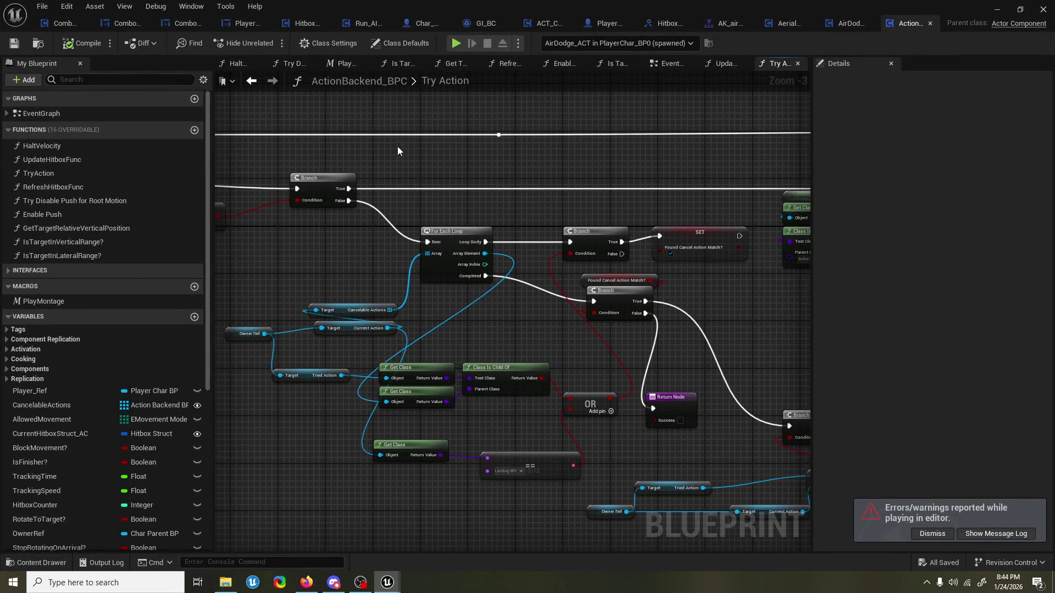
{"action": "mouse_move", "coordinate": [398, 148]}
{"action": "left_mouse_down"}
{"action": "mouse_move", "coordinate": [452, 188]}
{"action": "mouse_move", "coordinate": [392, 121]}
{"action": "mouse_move", "coordinate": [649, 116]}
{"action": "left_mouse_up"}
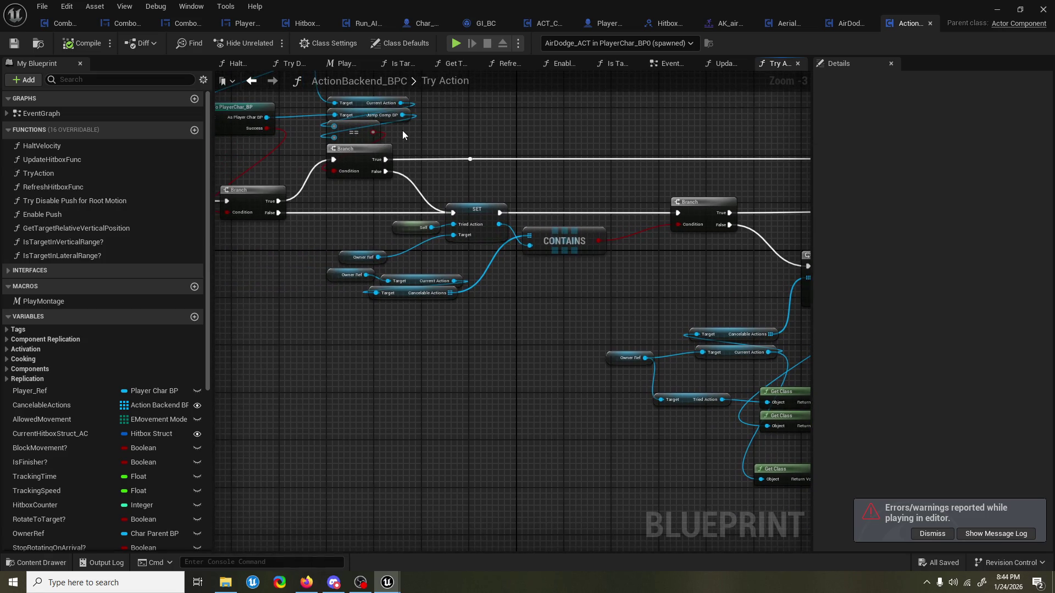
{"action": "mouse_move", "coordinate": [254, 138]}
{"action": "left_mouse_down"}
{"action": "mouse_move", "coordinate": [334, 174]}
{"action": "mouse_move", "coordinate": [346, 212]}
{"action": "mouse_move", "coordinate": [397, 184]}
{"action": "left_mouse_up"}
{"action": "scroll", "coordinate": [351, 138], "scroll_direction": "down", "scroll_amount": 2}
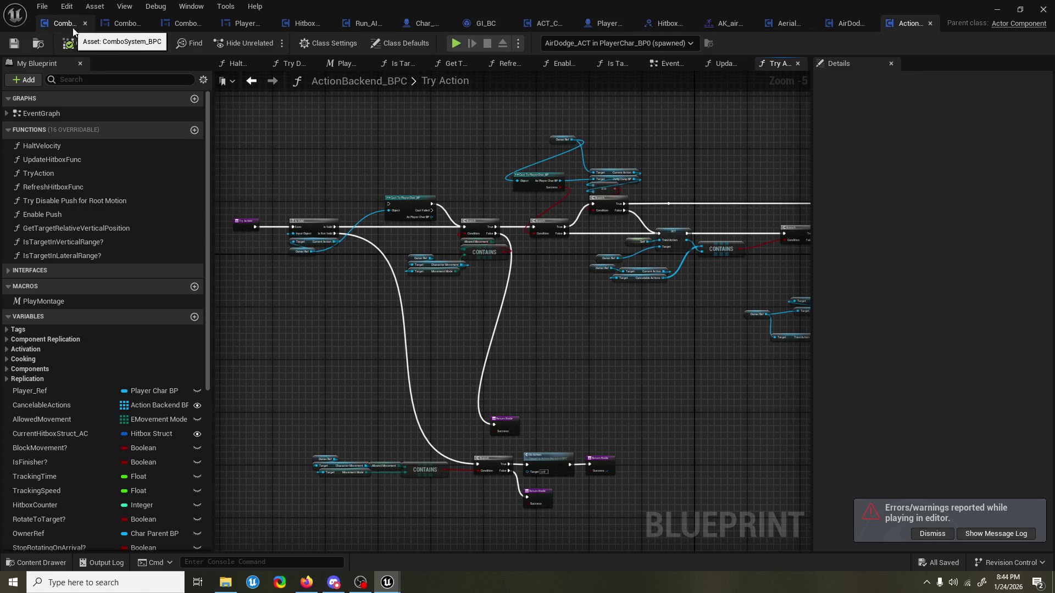
In AerialRecovery_ACT, find references to the CancelableActions variable.
{"action": "left_click", "coordinate": [779, 26]}
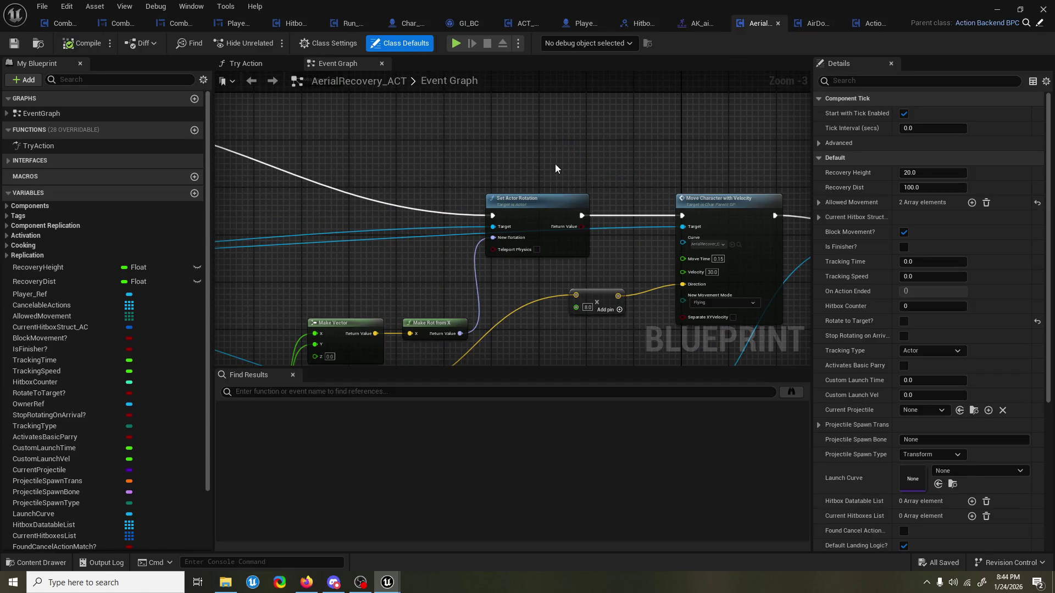
{"action": "left_click", "coordinate": [293, 375]}
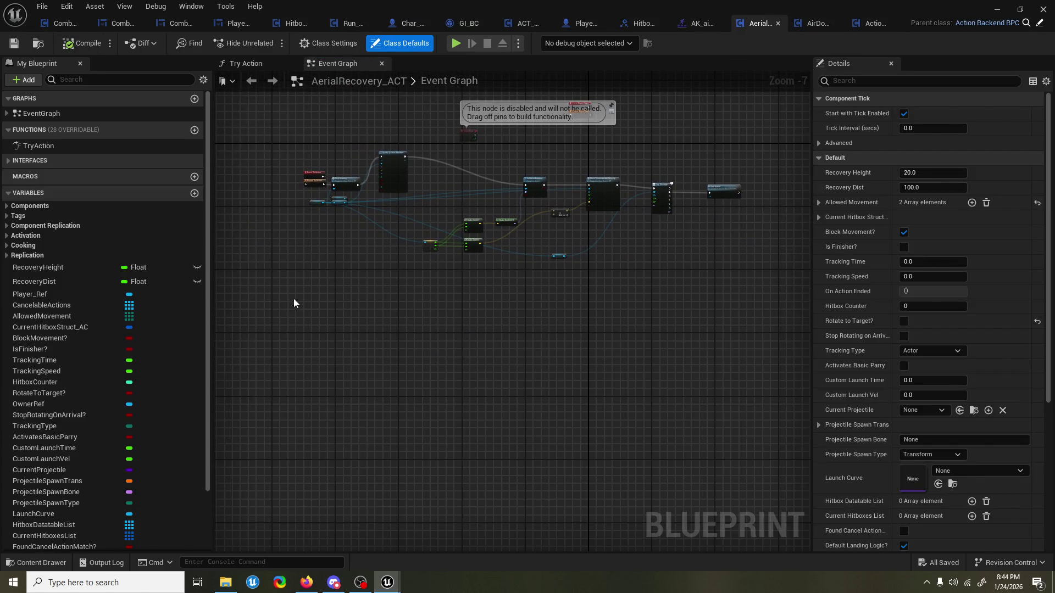
{"action": "right_click", "coordinate": [115, 307]}
{"action": "left_click", "coordinate": [162, 337]}
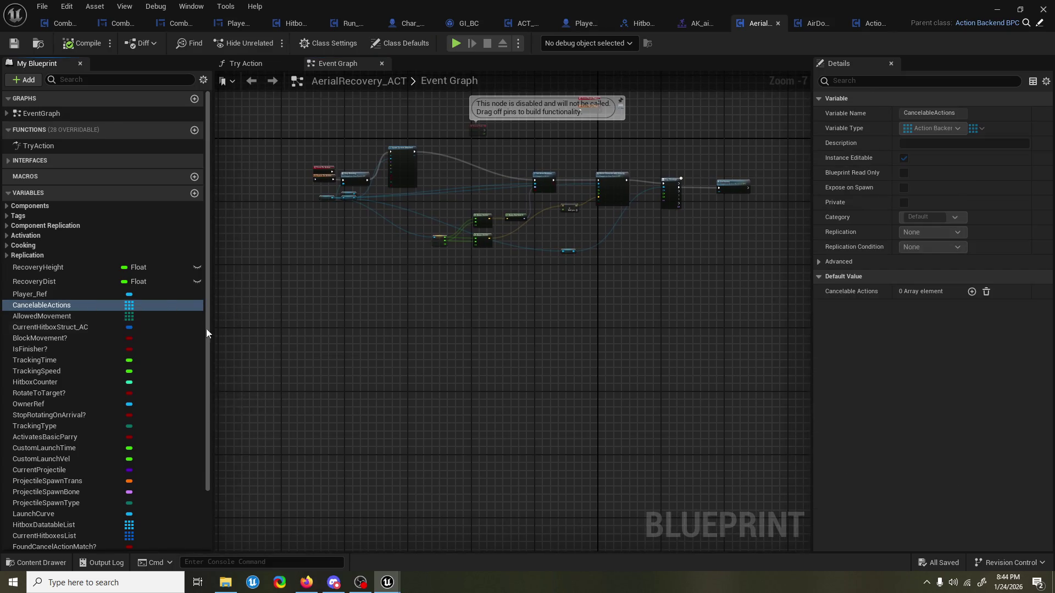
{"action": "left_click", "coordinate": [453, 344]}
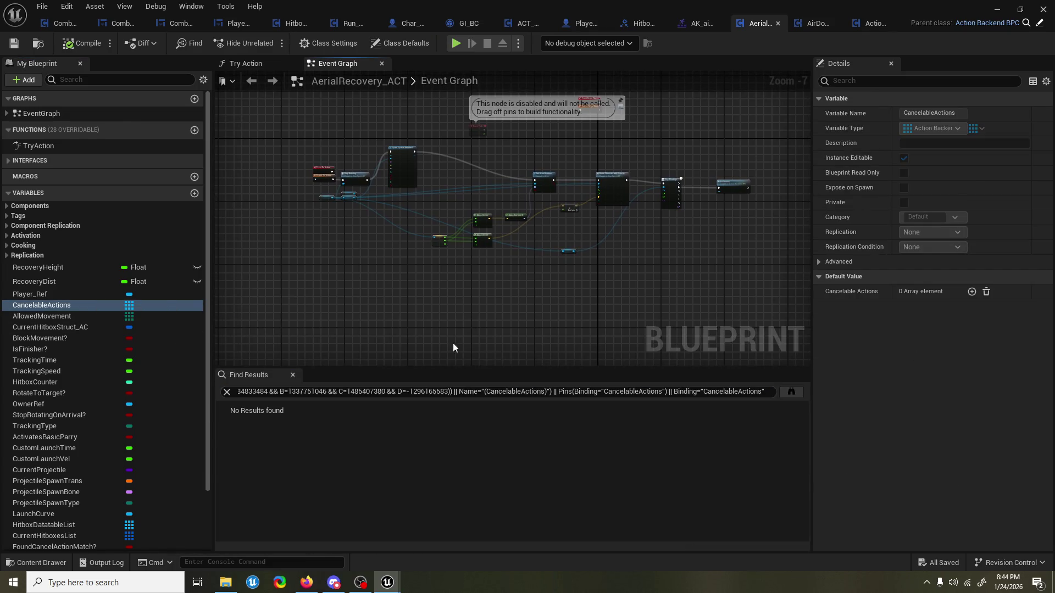
{"action": "left_click", "coordinate": [293, 374]}
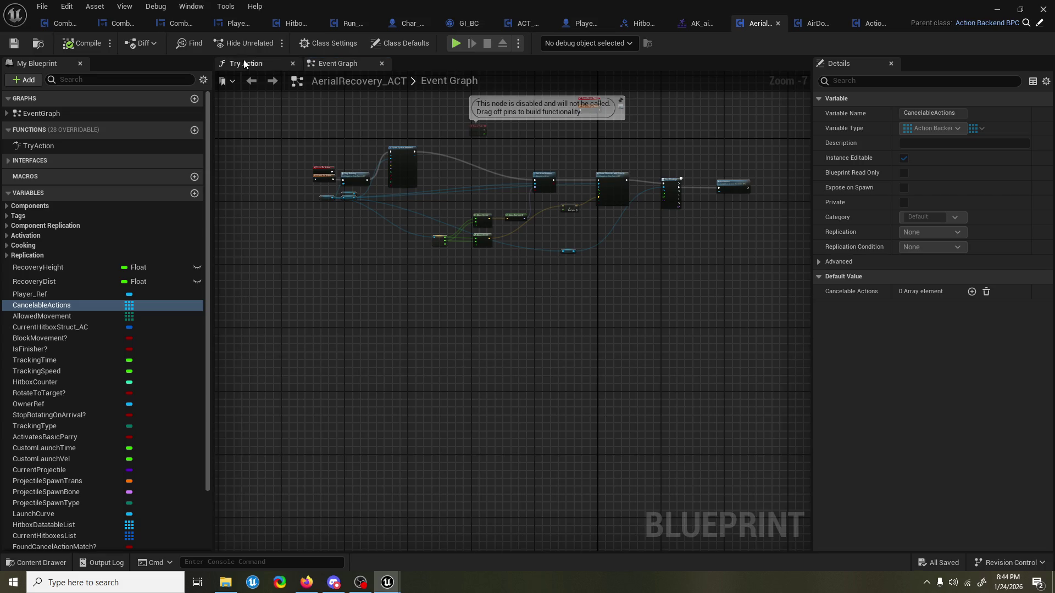
Check the Try Action graph, return to the Event Graph, and filter Actions assets by 'combo'.
{"action": "left_click", "coordinate": [245, 63]}
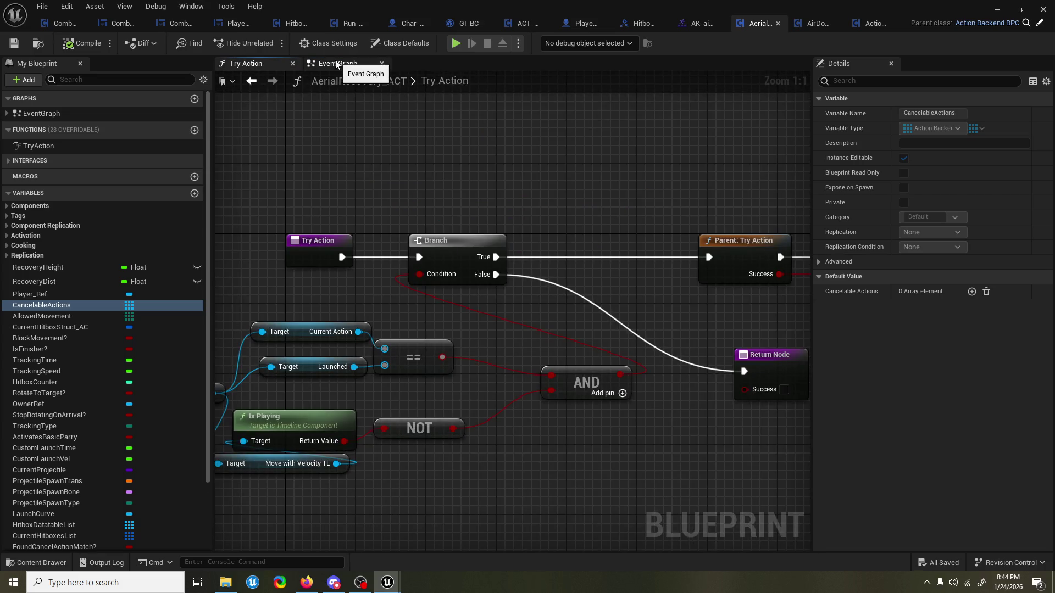
{"action": "left_click", "coordinate": [337, 64]}
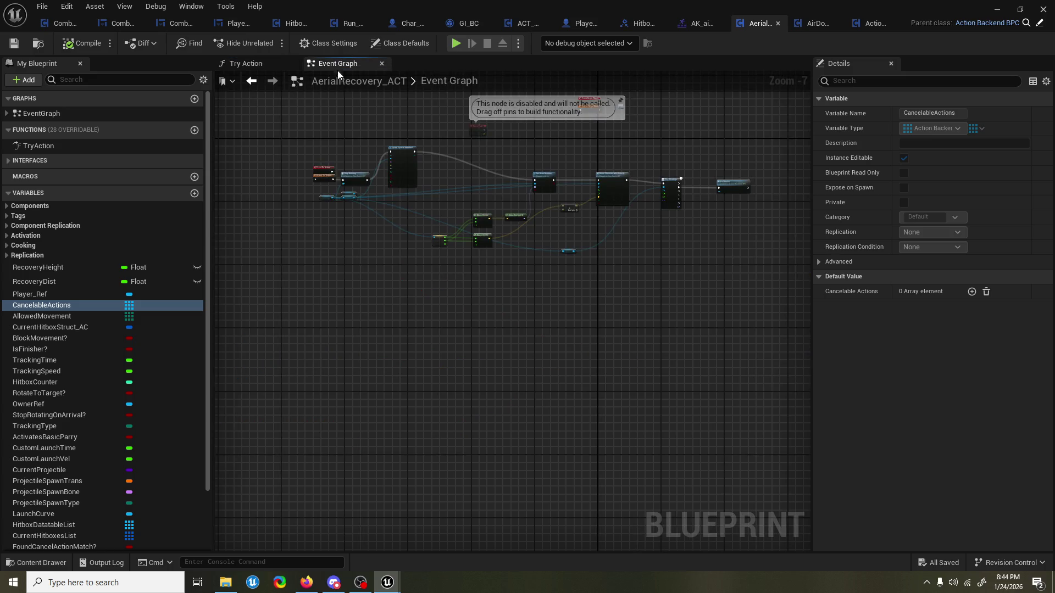
{"action": "scroll", "coordinate": [363, 136], "scroll_direction": "up", "scroll_amount": 1}
{"action": "scroll", "coordinate": [398, 155], "scroll_direction": "up", "scroll_amount": 4}
{"action": "scroll", "coordinate": [374, 212], "scroll_direction": "down", "scroll_amount": 4}
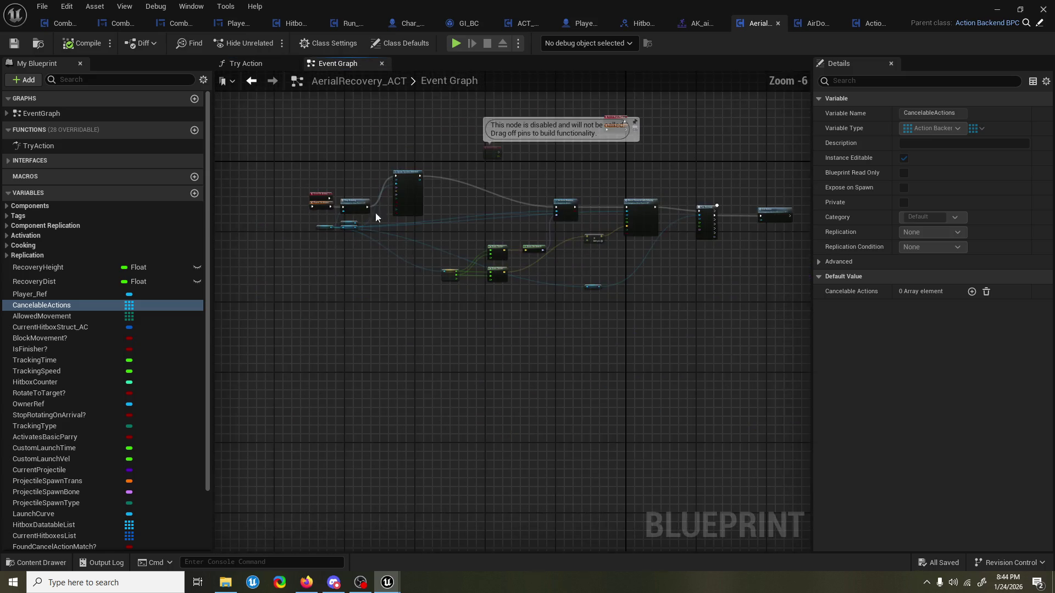
{"action": "left_click", "coordinate": [36, 563]}
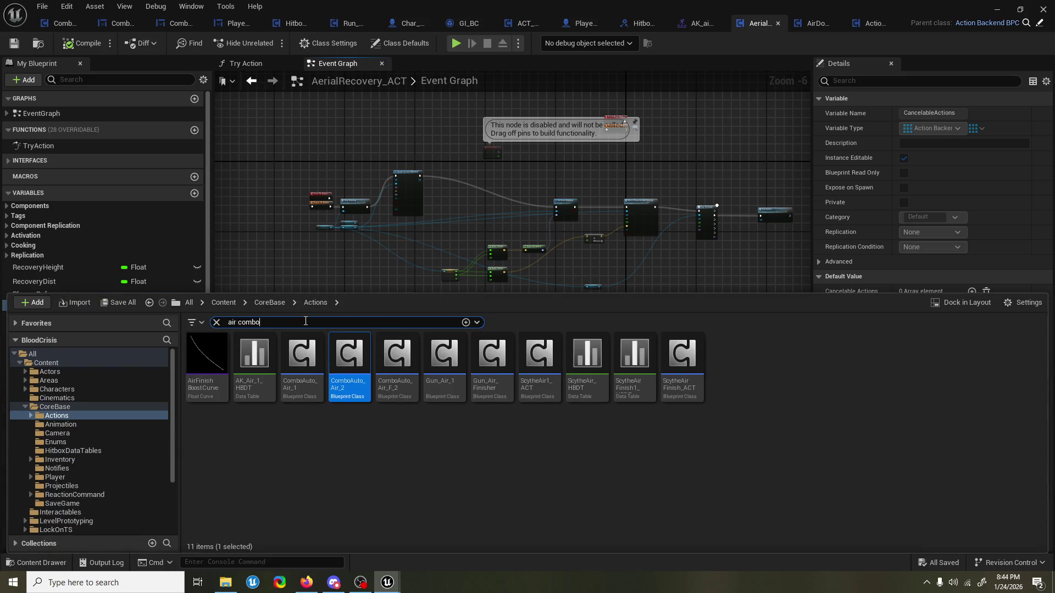
{"action": "type", "text": "c"}
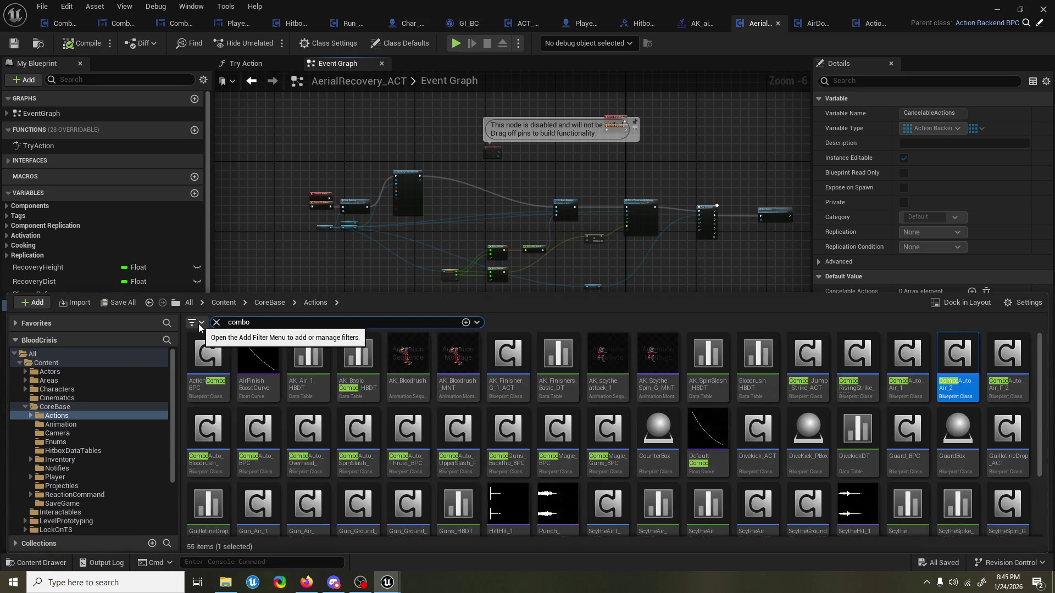
Open ActionCombo_BPC and add a third input pin to Make Array in Begin Play.
{"action": "double_click", "coordinate": [203, 355]}
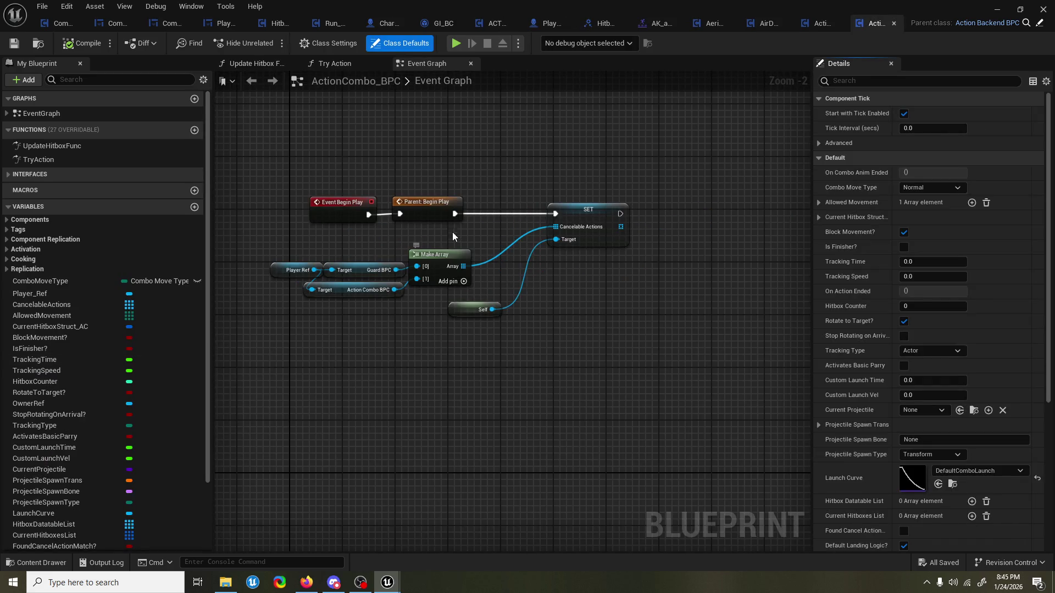
{"action": "scroll", "coordinate": [459, 241], "scroll_direction": "down", "scroll_amount": 1}
{"action": "scroll", "coordinate": [478, 231], "scroll_direction": "up", "scroll_amount": 2}
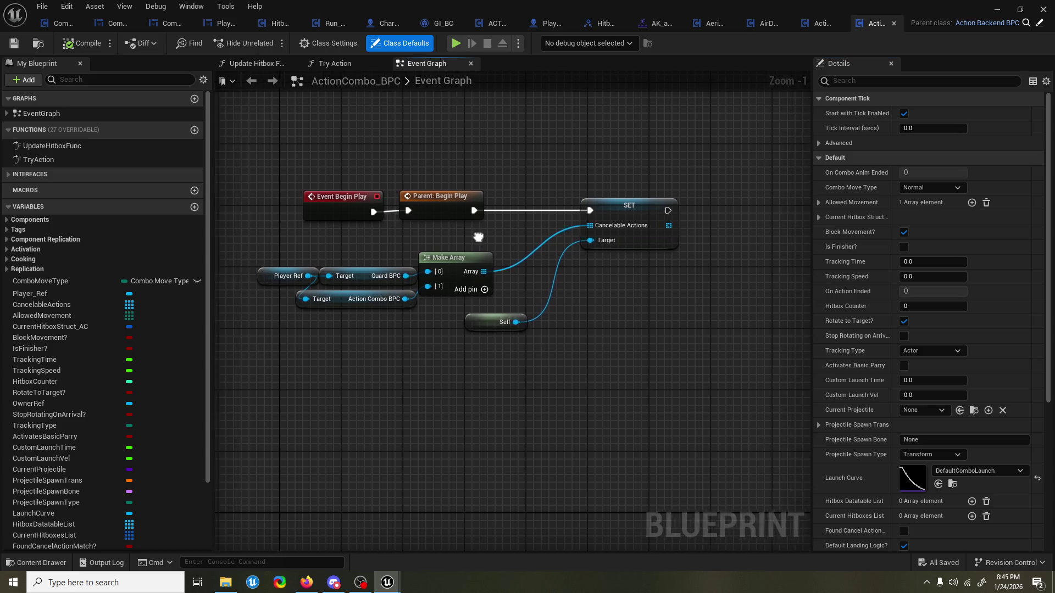
{"action": "left_click", "coordinate": [273, 278]}
{"action": "left_click_drag", "start_coordinate": [321, 294], "coordinate": [451, 291]}
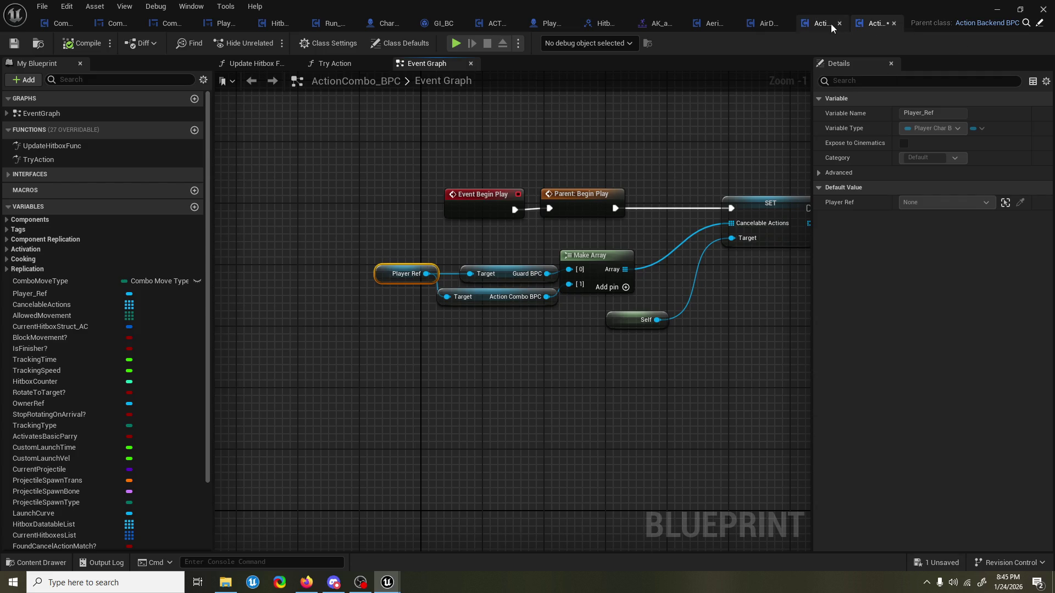
{"action": "left_click", "coordinate": [625, 287]}
{"action": "left_click_drag", "start_coordinate": [622, 326], "coordinate": [683, 303]}
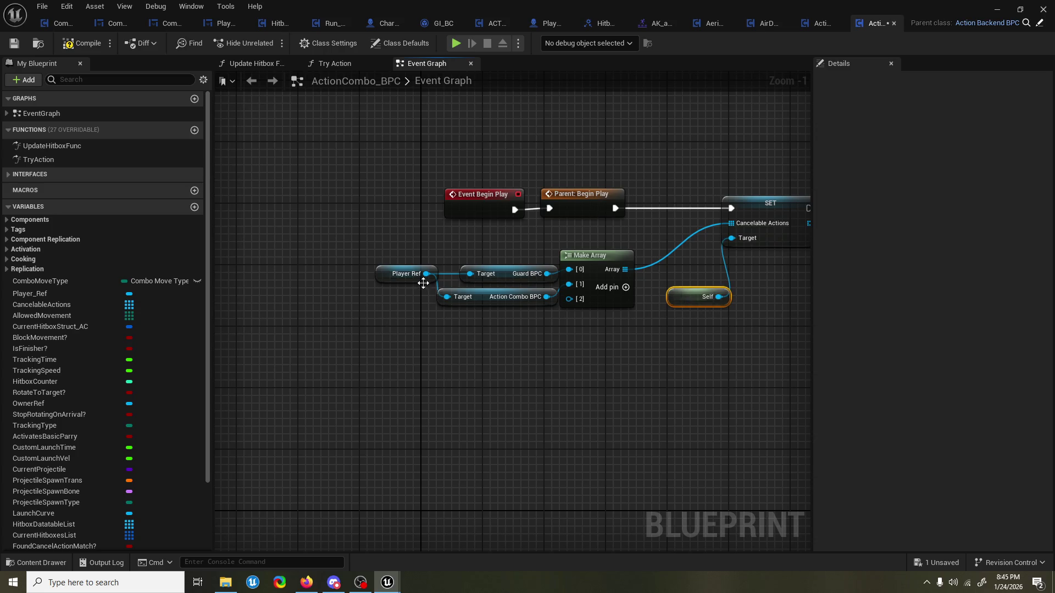
Get Air Dodge ACT from Player Ref and wire it into Make Array's [2] entry.
{"action": "left_click_drag", "start_coordinate": [425, 274], "coordinate": [430, 325]}
{"action": "type", "text": "air do"}
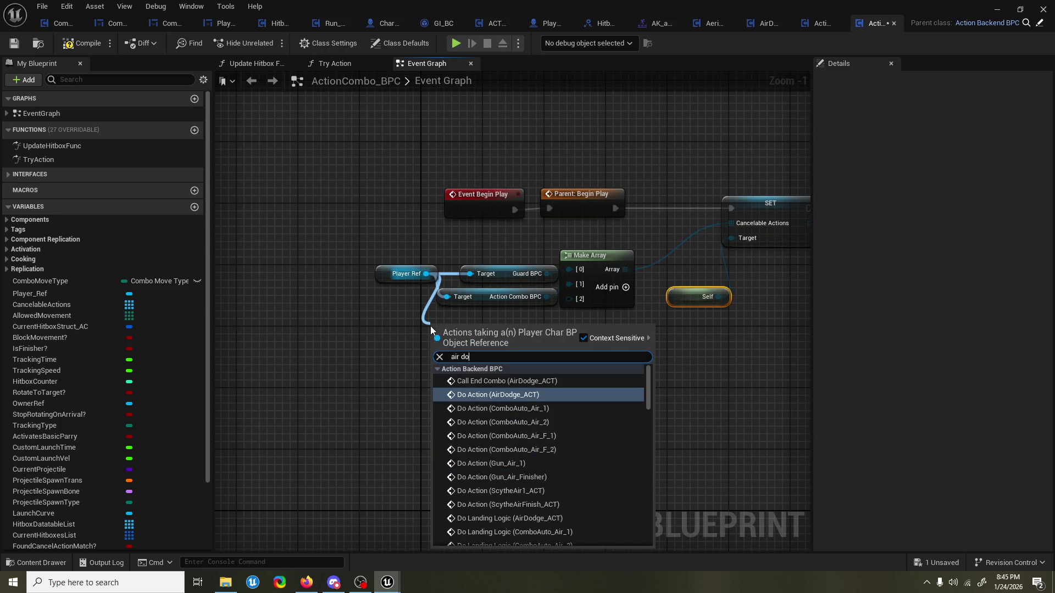
{"action": "type", "text": "dge"}
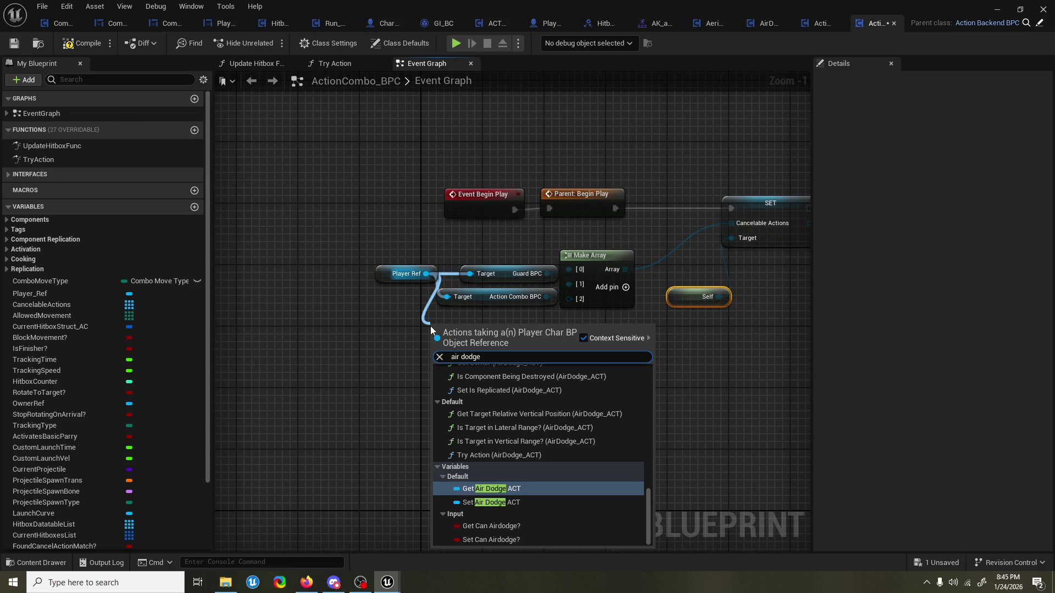
{"action": "key", "text": "Return"}
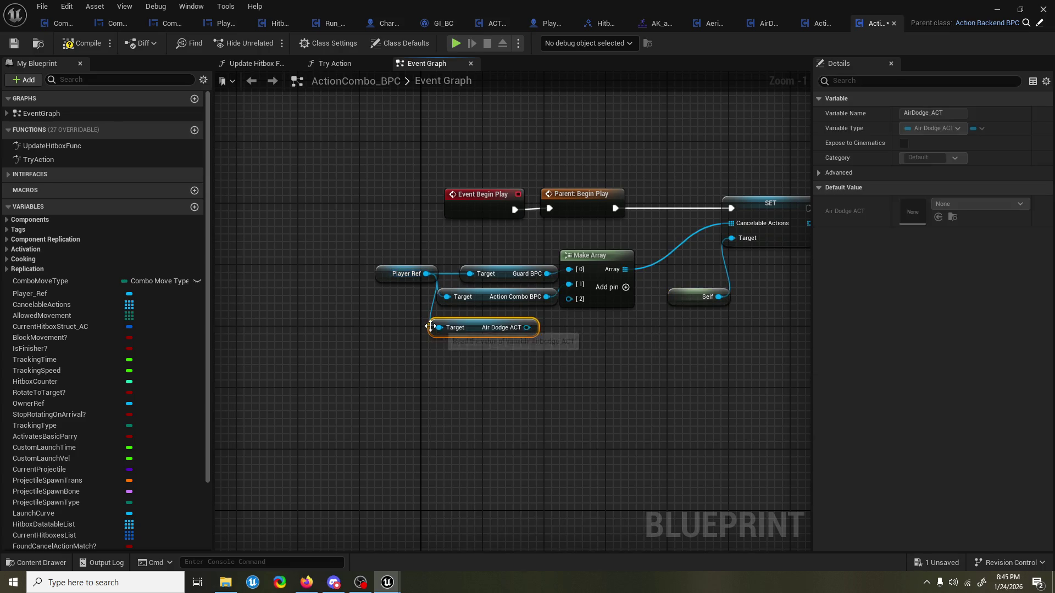
{"action": "left_click_drag", "start_coordinate": [527, 327], "coordinate": [569, 300]}
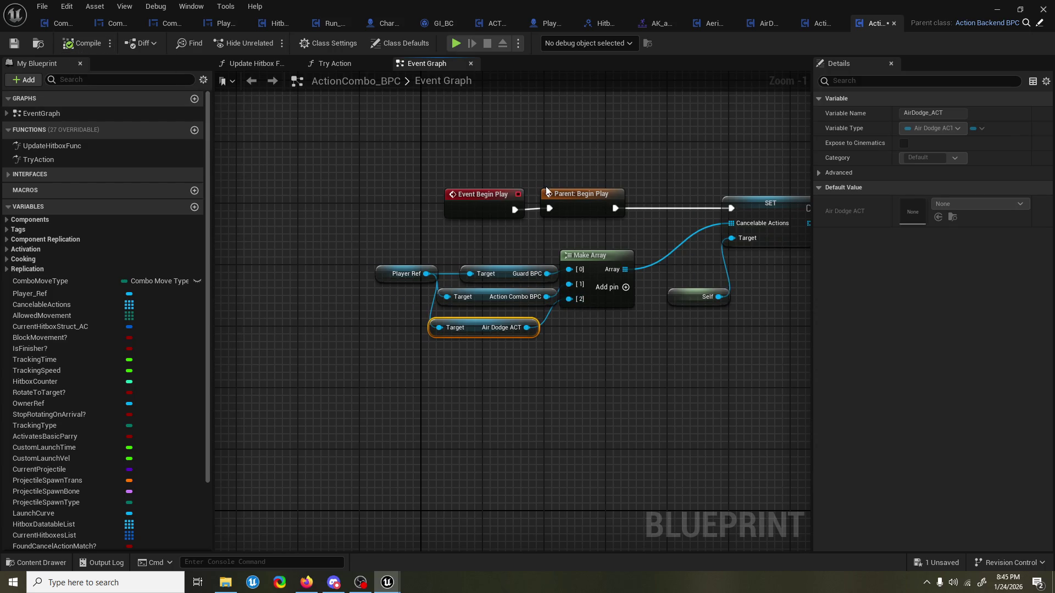
{"action": "left_click", "coordinate": [997, 9]}
Playtest LR_02_Map with chained sword attacks and a spin attack, then stop play.
{"action": "left_click", "coordinate": [270, 43]}
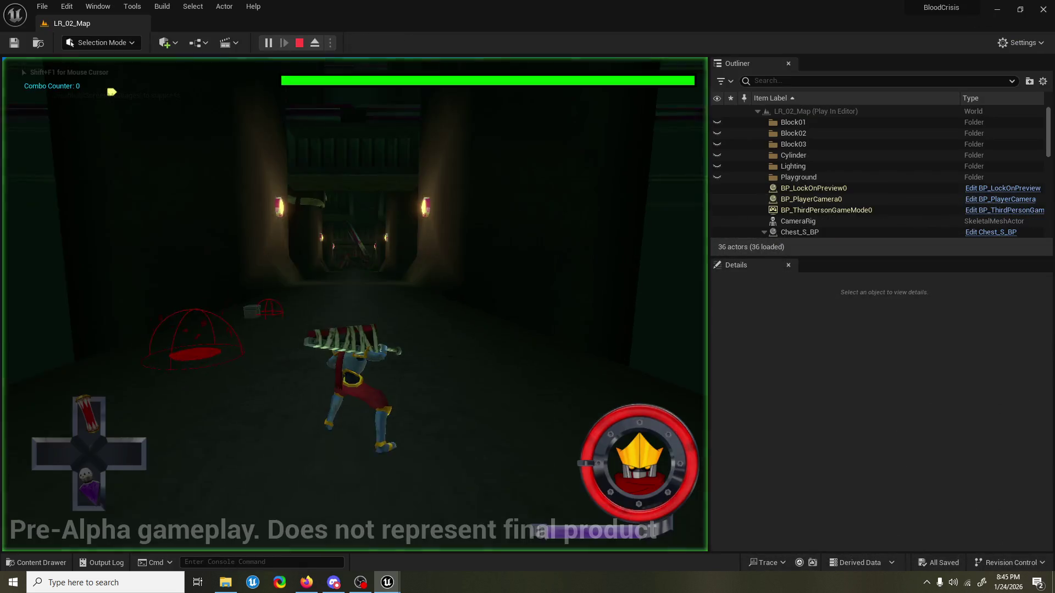
{"action": "key", "text": "w"}
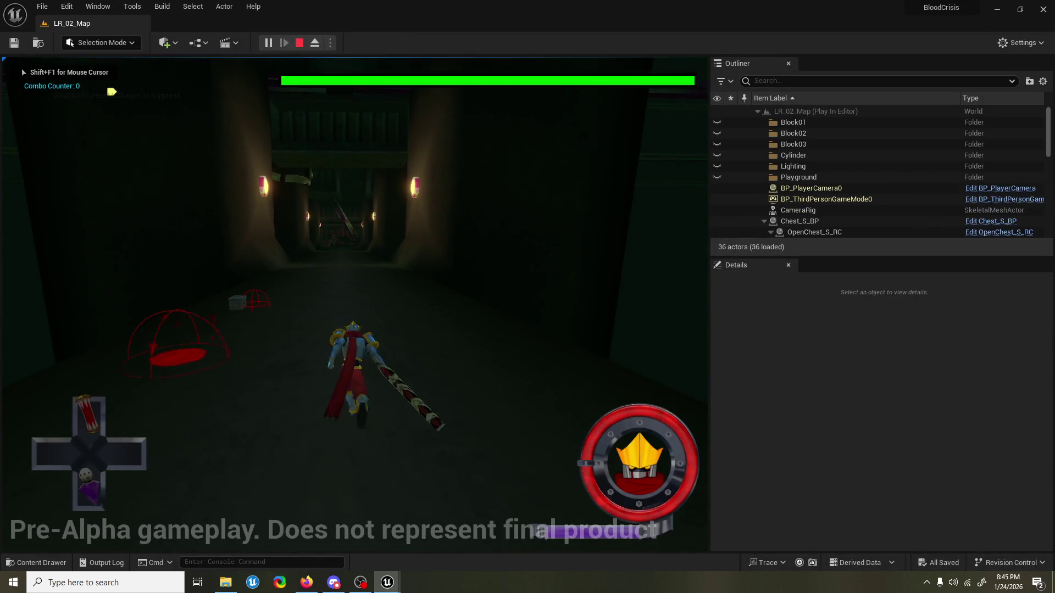
{"action": "key", "text": "w"}
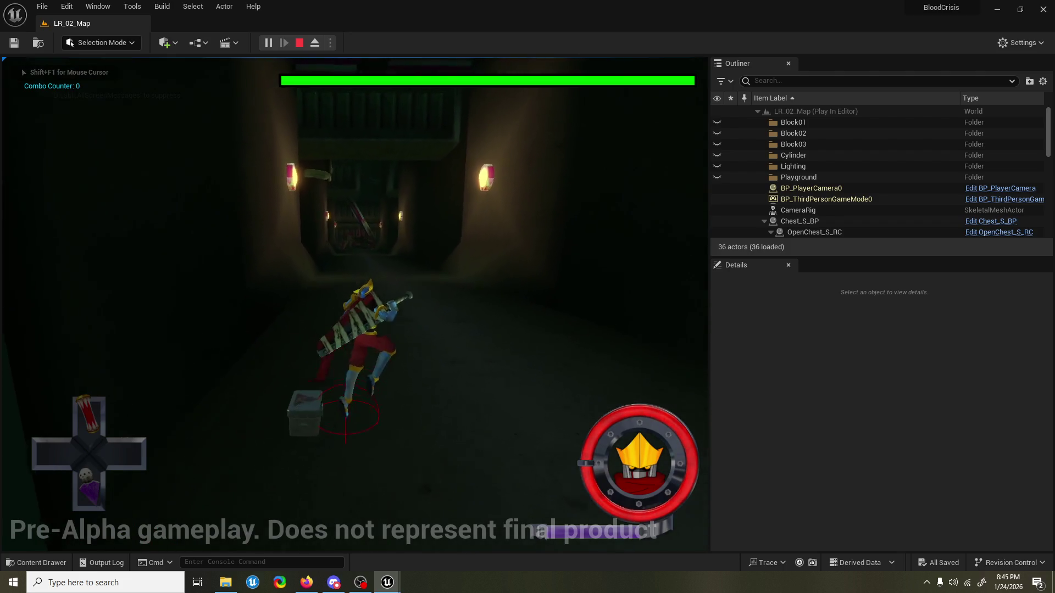
{"action": "key", "text": "w"}
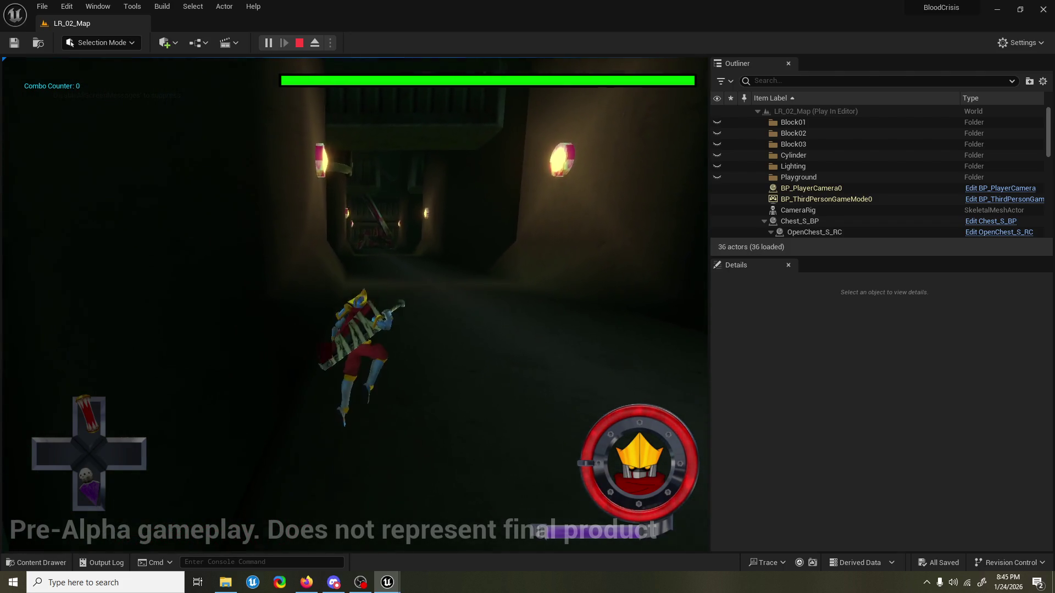
{"action": "key", "text": "w"}
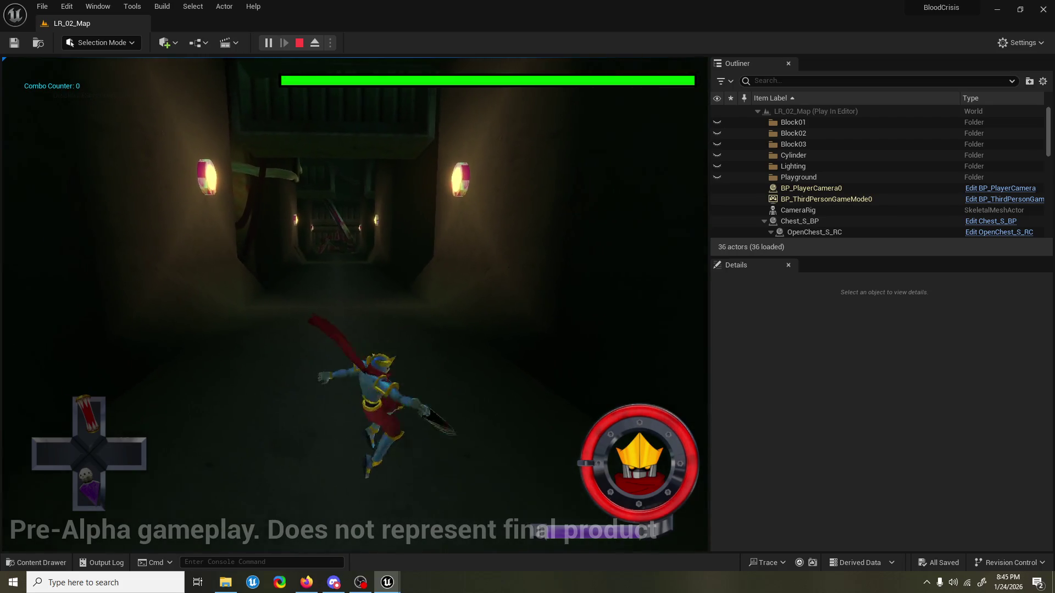
{"action": "key", "text": "w"}
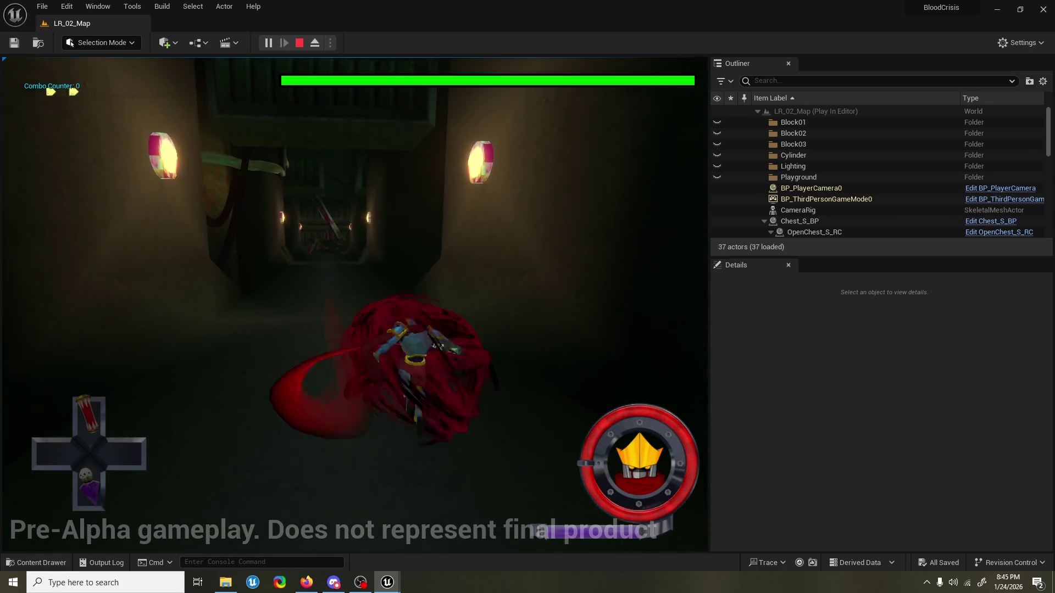
{"action": "key", "text": "w"}
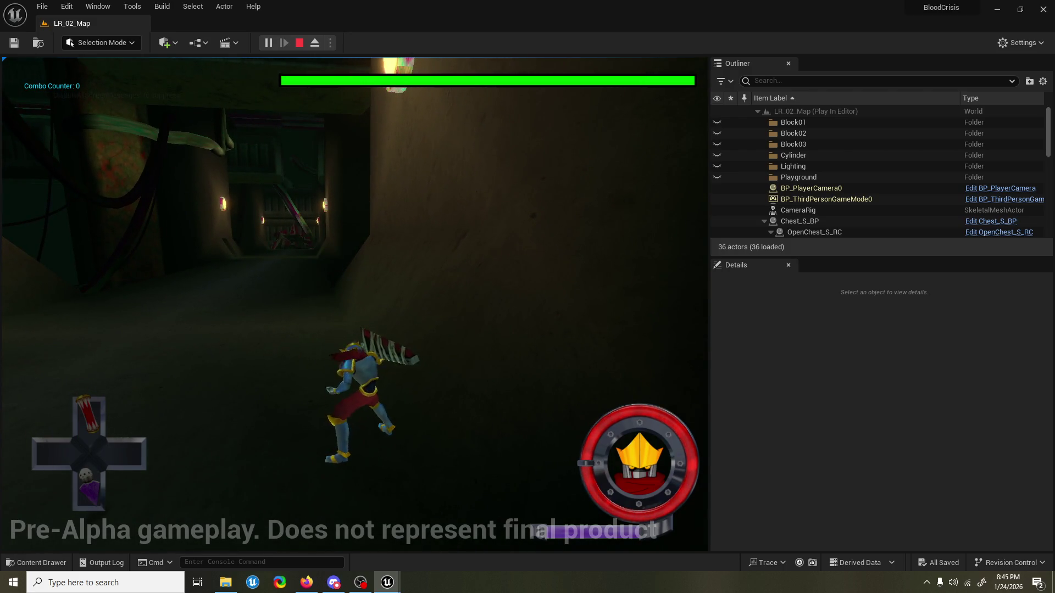
{"action": "key", "text": "Escape"}
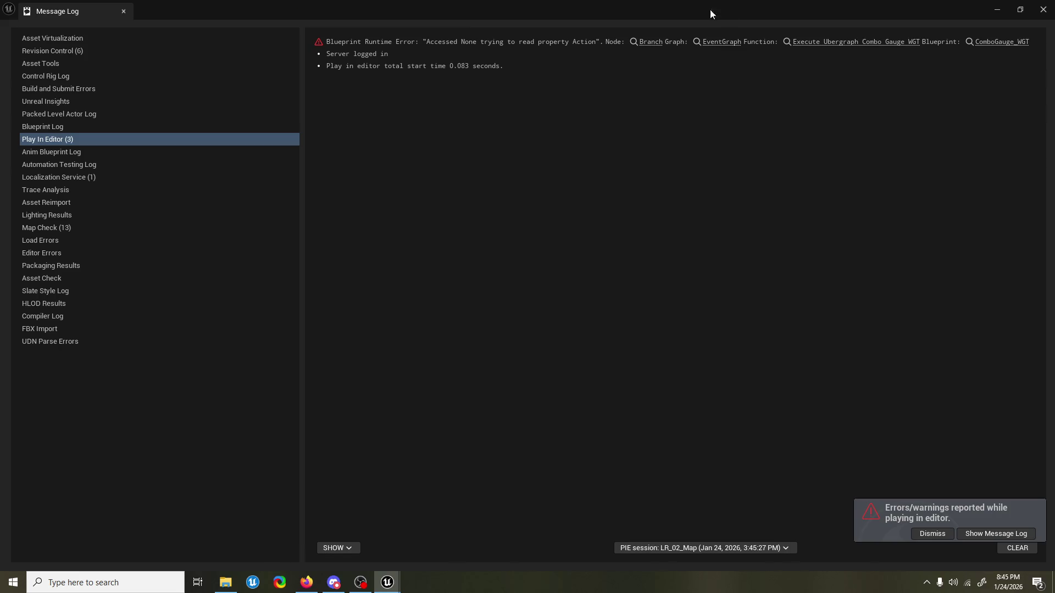
Reopen ActionCombo_BPC and select its Cancelable Actions SET and array nodes for copying.
{"action": "left_click", "coordinate": [1037, 12]}
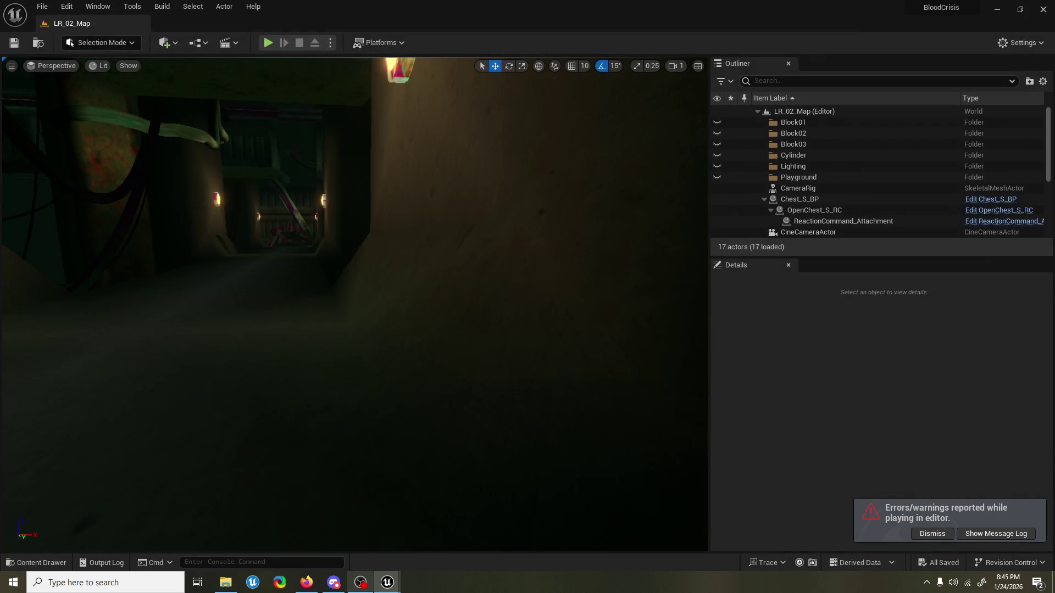
{"action": "mouse_move", "coordinate": [388, 582]}
{"action": "left_click", "coordinate": [439, 523]}
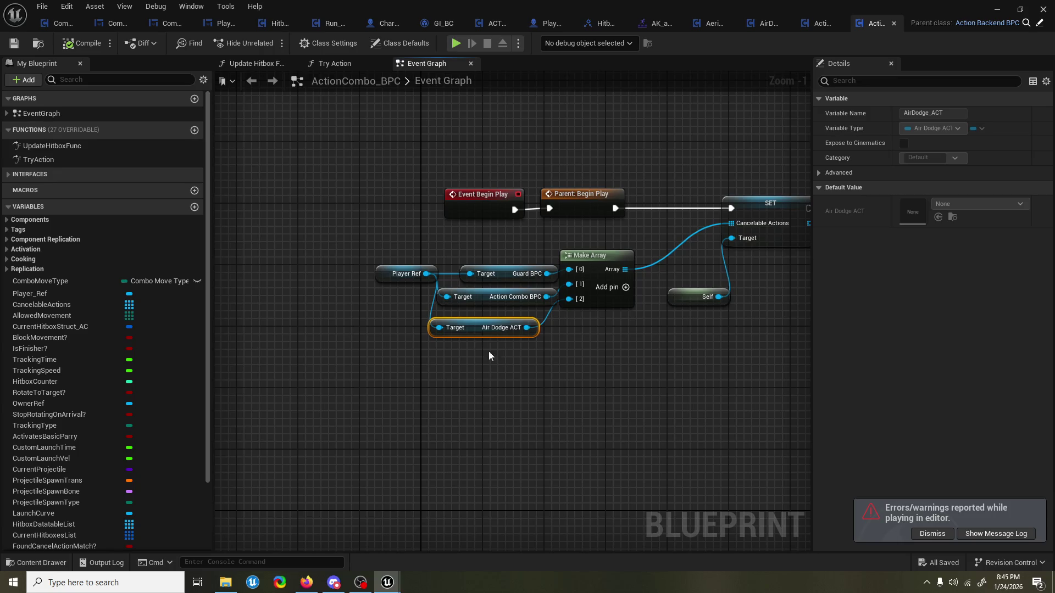
{"action": "left_click_drag", "start_coordinate": [496, 273], "coordinate": [473, 256]}
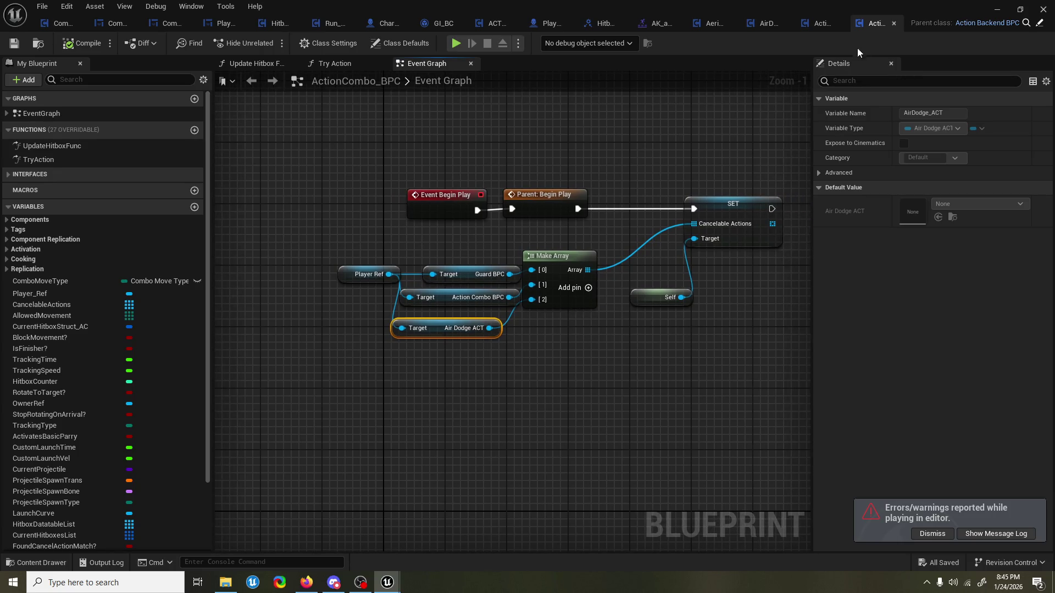
{"action": "left_click_drag", "start_coordinate": [677, 117], "coordinate": [610, 128]}
{"action": "left_click", "coordinate": [665, 216]}
{"action": "mouse_move", "coordinate": [689, 405]}
{"action": "left_mouse_down"}
{"action": "mouse_move", "coordinate": [340, 265]}
{"action": "mouse_move", "coordinate": [291, 262]}
{"action": "left_mouse_up"}
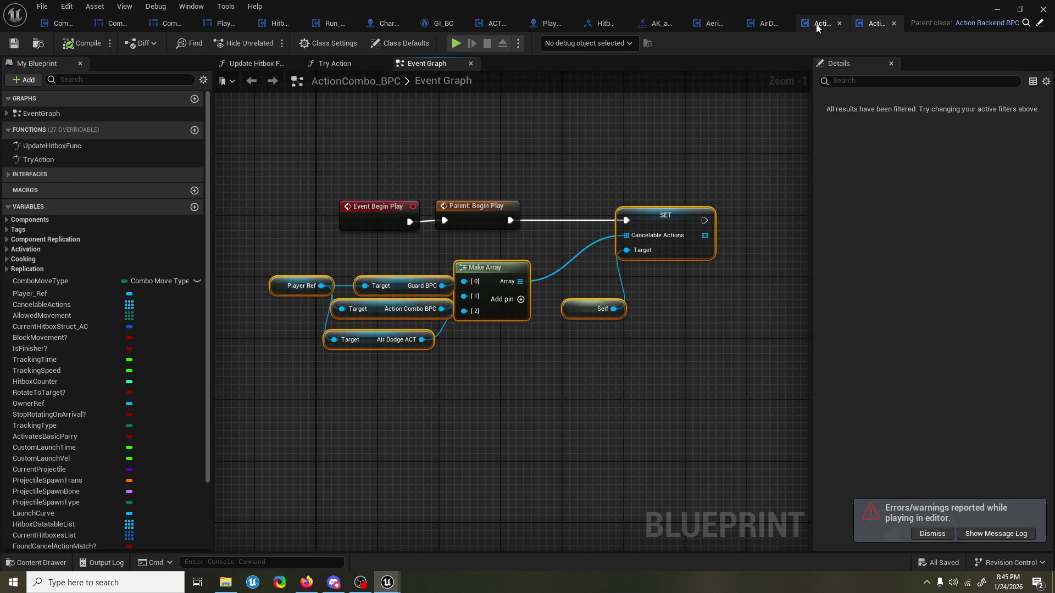
{"action": "left_click", "coordinate": [754, 25]}
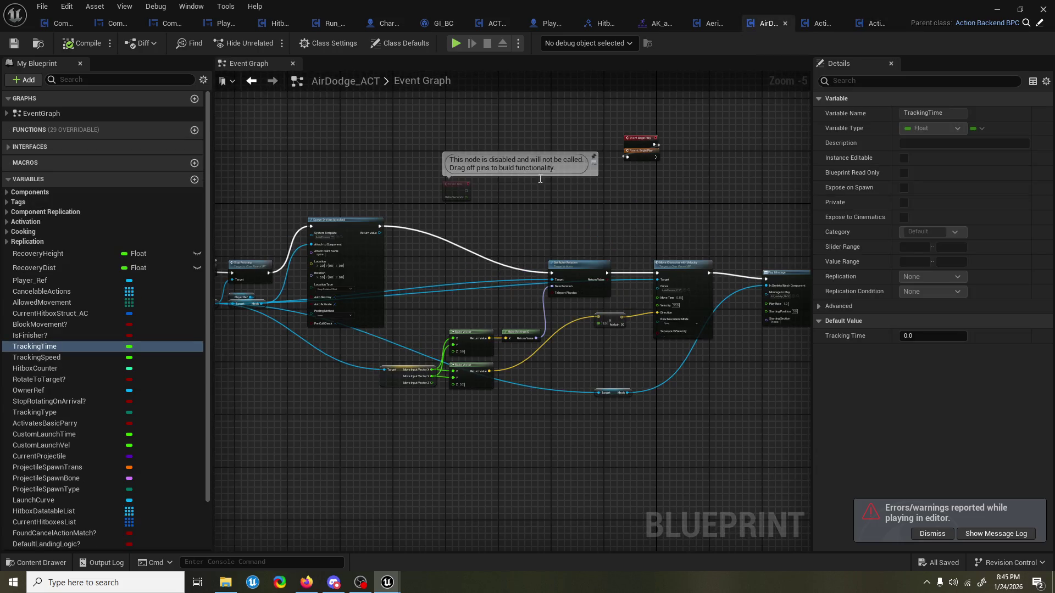
Paste the setup nodes into AirDodge_ACT and connect Parent: Begin Play to the SET node.
{"action": "scroll", "coordinate": [519, 206], "scroll_direction": "up", "scroll_amount": 2}
{"action": "key", "text": "ctrl+v"}
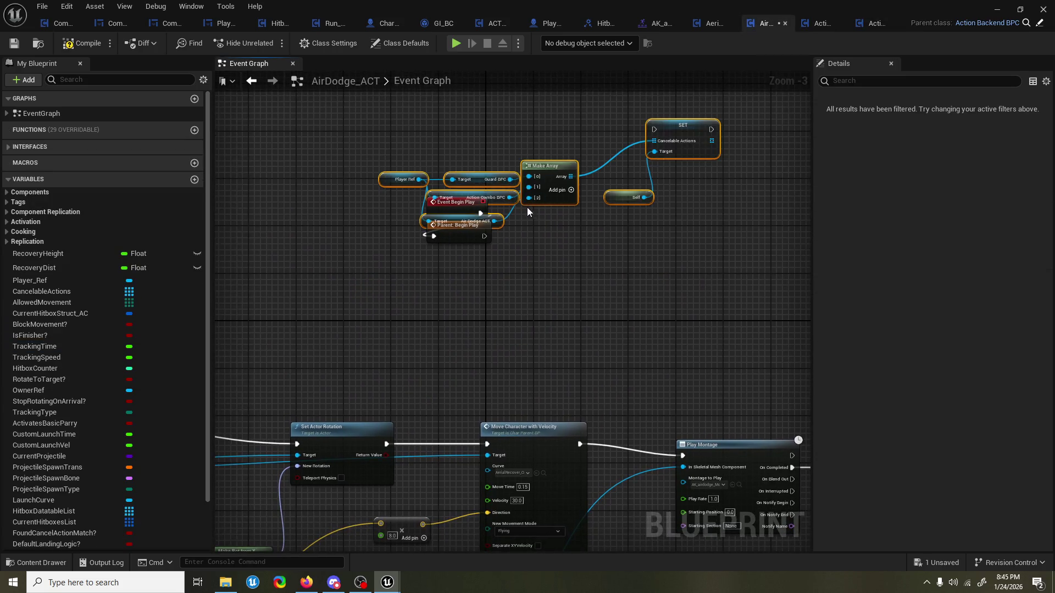
{"action": "mouse_move", "coordinate": [551, 169]}
{"action": "left_mouse_down"}
{"action": "mouse_move", "coordinate": [538, 275]}
{"action": "mouse_move", "coordinate": [527, 270]}
{"action": "left_mouse_up"}
{"action": "left_click_drag", "start_coordinate": [483, 237], "coordinate": [631, 230]}
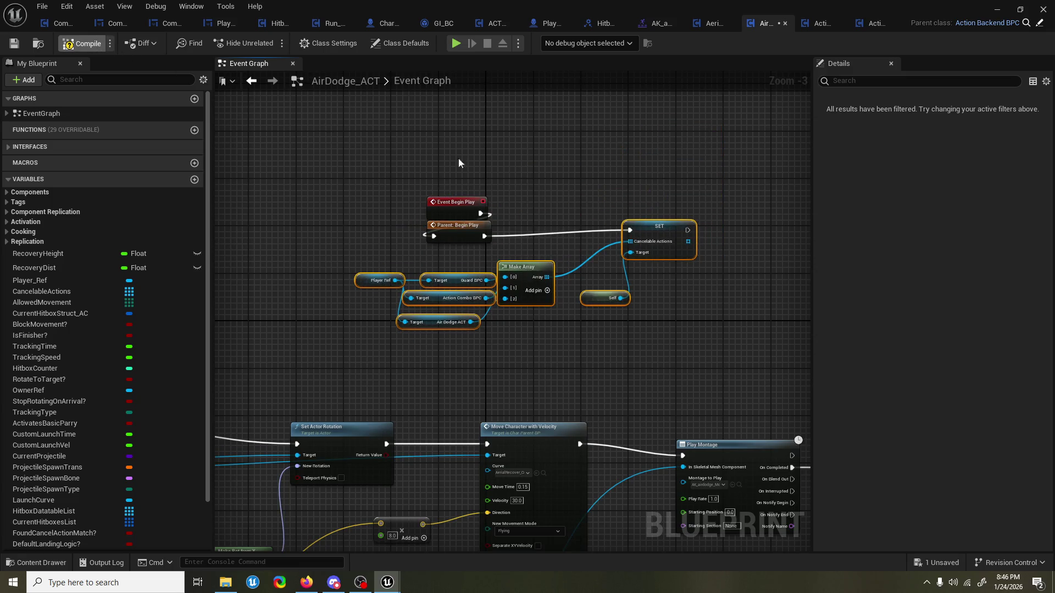
{"action": "scroll", "coordinate": [566, 206], "scroll_direction": "up", "scroll_amount": 2}
{"action": "left_click", "coordinate": [566, 207]}
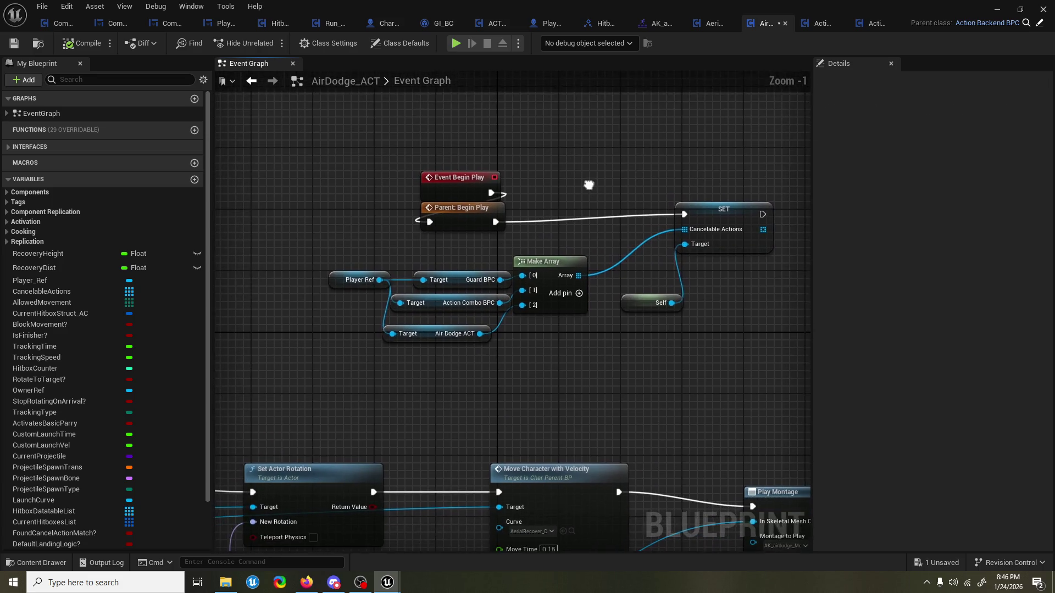
Replace the Air Dodge ACT getter with Action Combo BPC in array entry [0].
{"action": "left_click", "coordinate": [465, 334]}
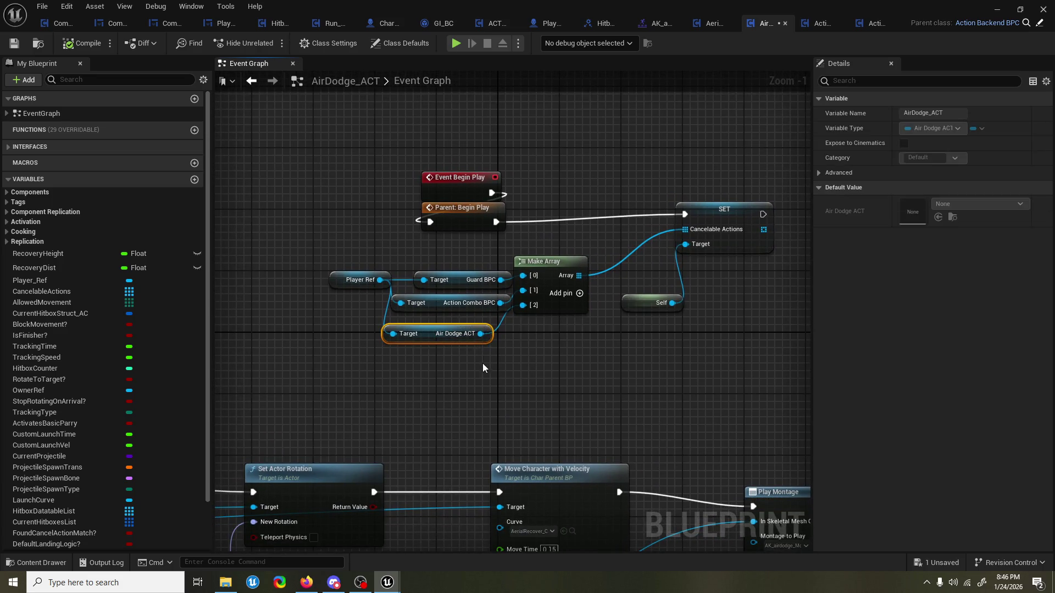
{"action": "key", "text": "Delete"}
{"action": "mouse_move", "coordinate": [499, 303]}
{"action": "left_mouse_down"}
{"action": "mouse_move", "coordinate": [530, 283]}
{"action": "mouse_move", "coordinate": [454, 277]}
{"action": "left_mouse_up"}
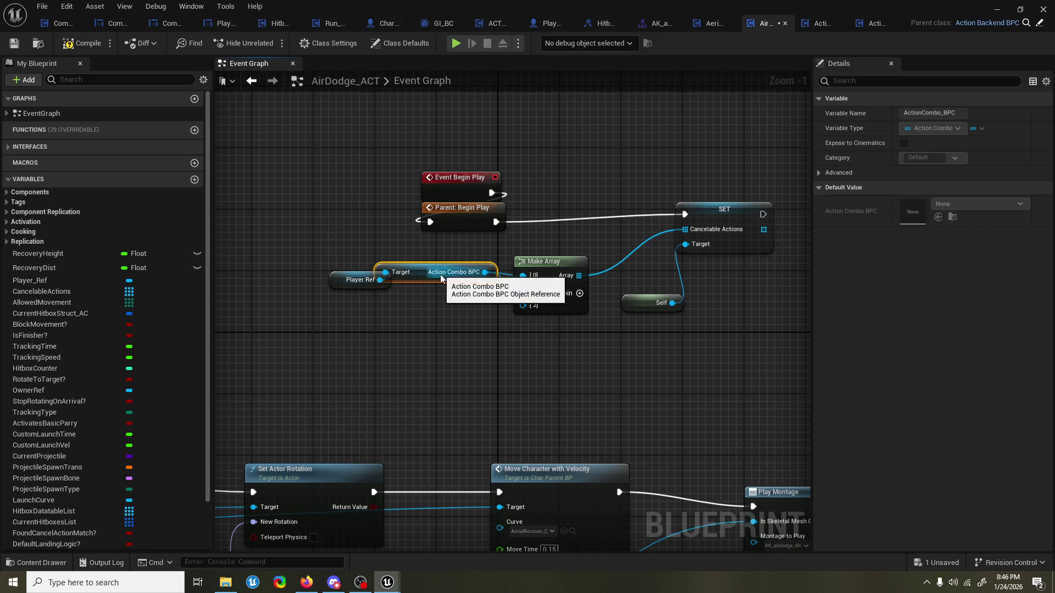
Remove the two extra Make Array entries and save AirDodge_ACT.
{"action": "left_click", "coordinate": [523, 290], "text": "alt"}
{"action": "right_click", "coordinate": [530, 292]}
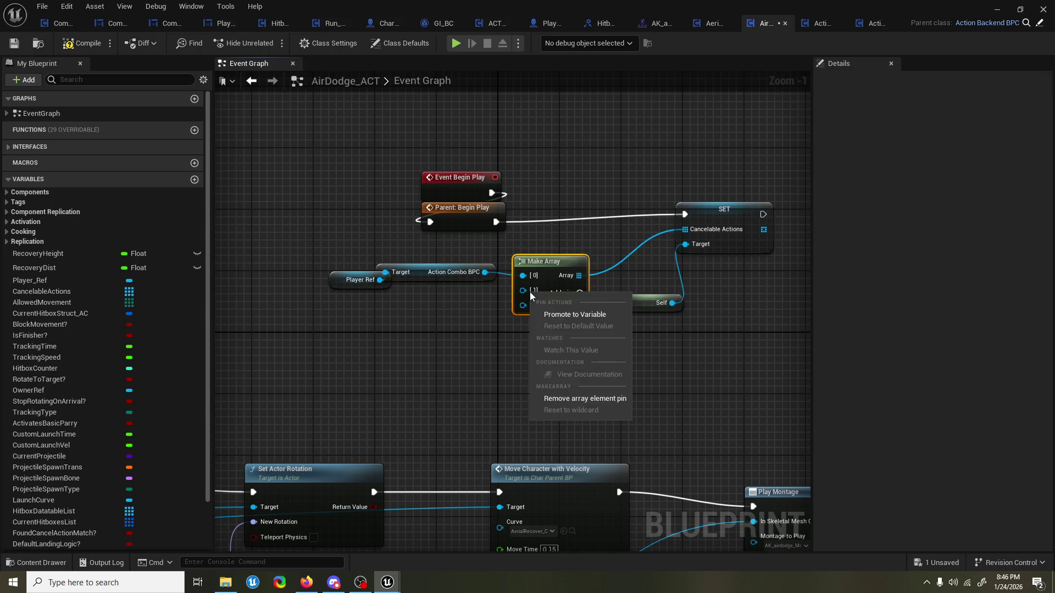
{"action": "right_click", "coordinate": [523, 292]}
{"action": "left_click", "coordinate": [581, 397]}
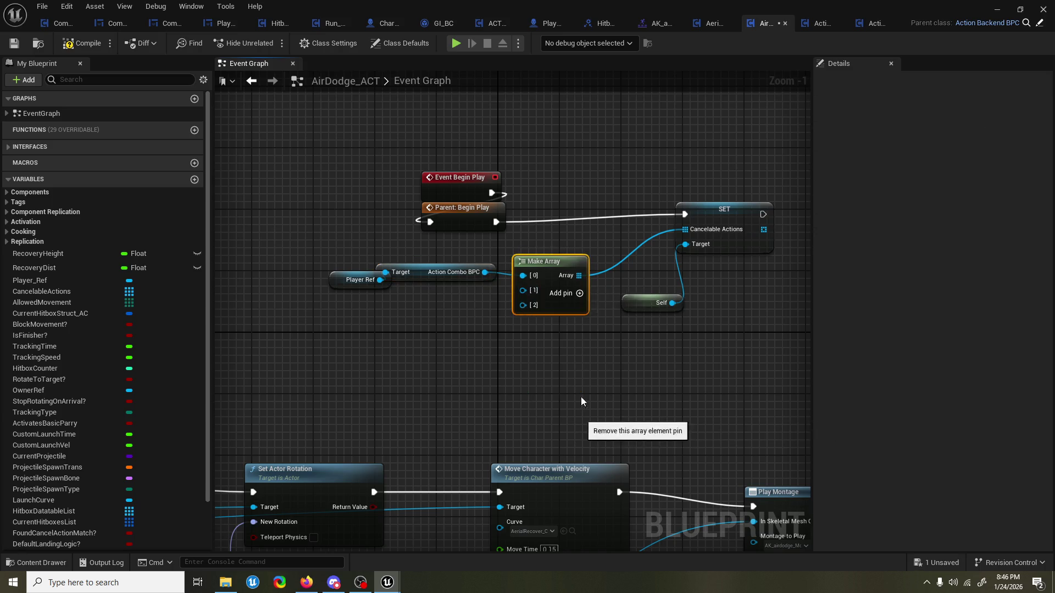
{"action": "right_click", "coordinate": [526, 290]}
{"action": "left_click", "coordinate": [586, 397]}
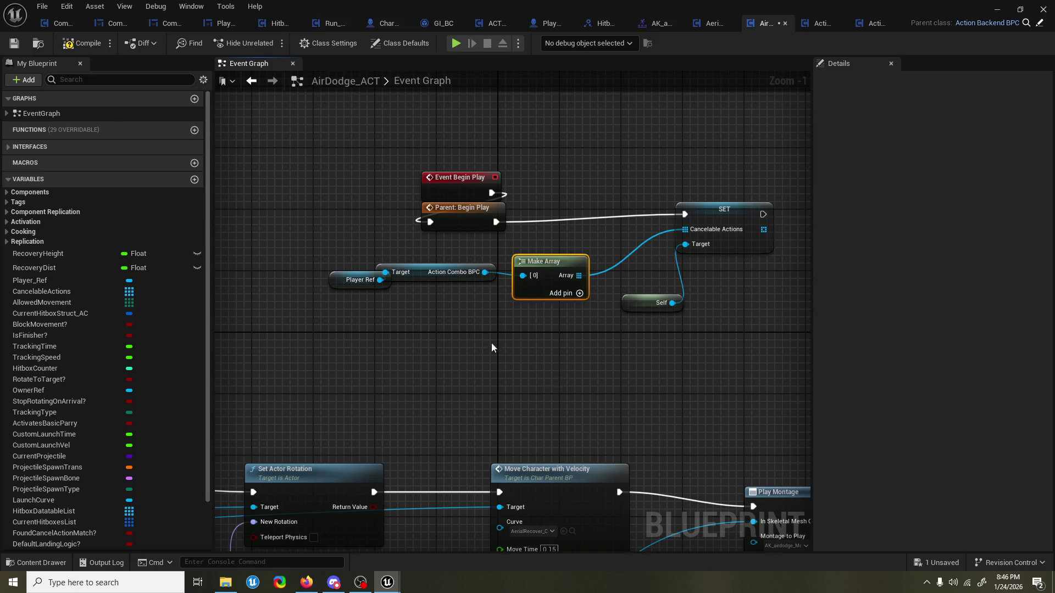
{"action": "key", "text": "ctrl+s"}
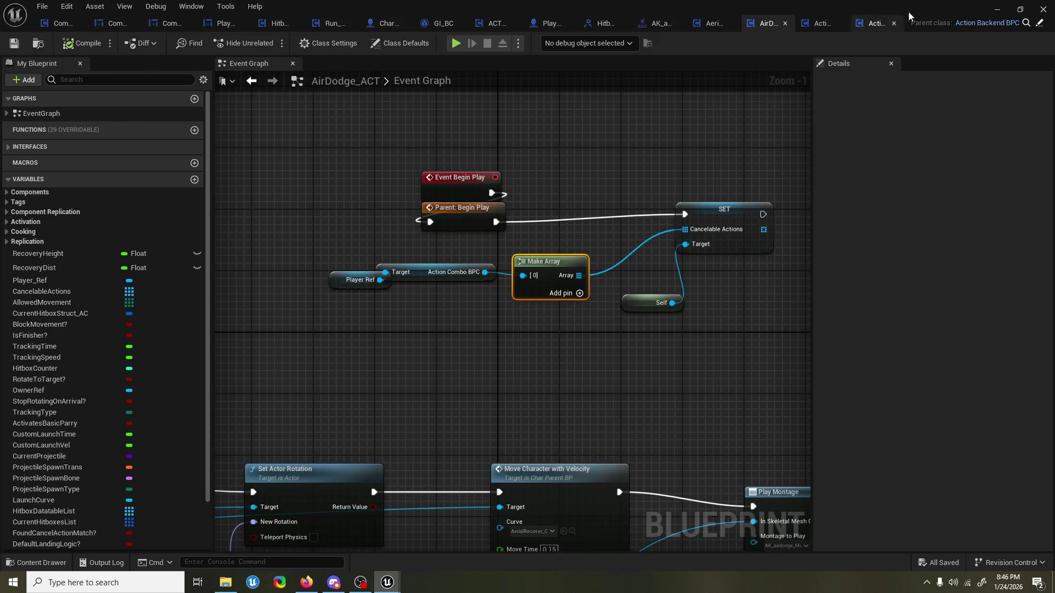
{"action": "left_click", "coordinate": [1004, 14]}
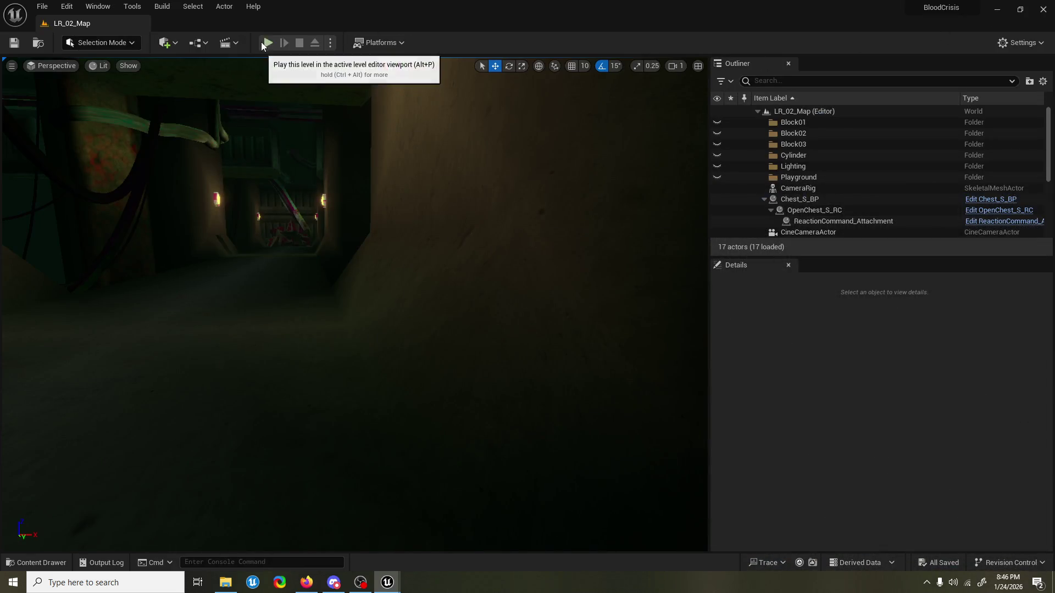
{"action": "left_click", "coordinate": [267, 43]}
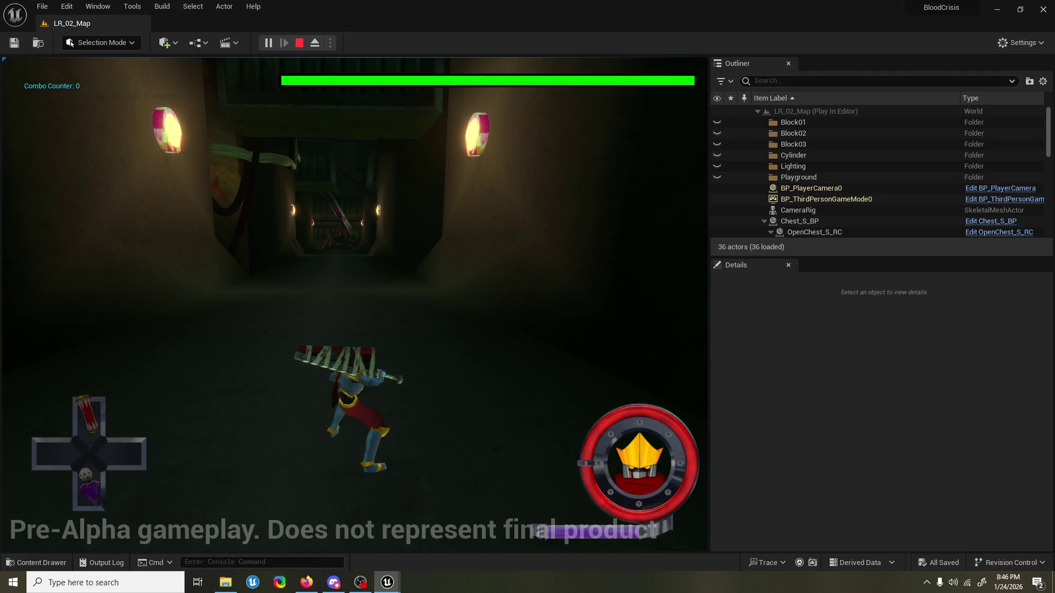
{"action": "key", "text": "Escape"}
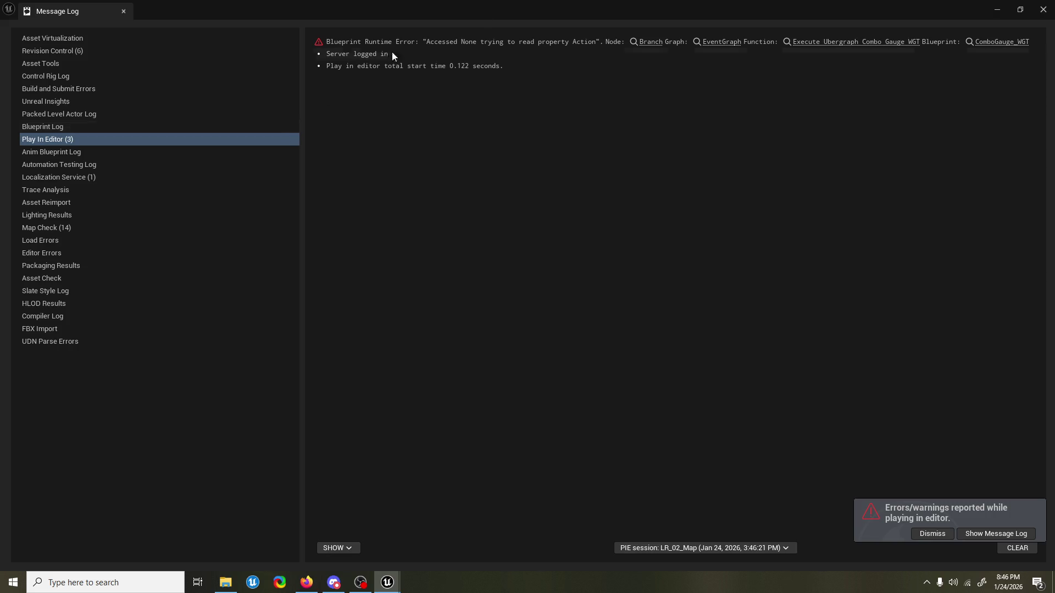
{"action": "left_click", "coordinate": [1040, 11]}
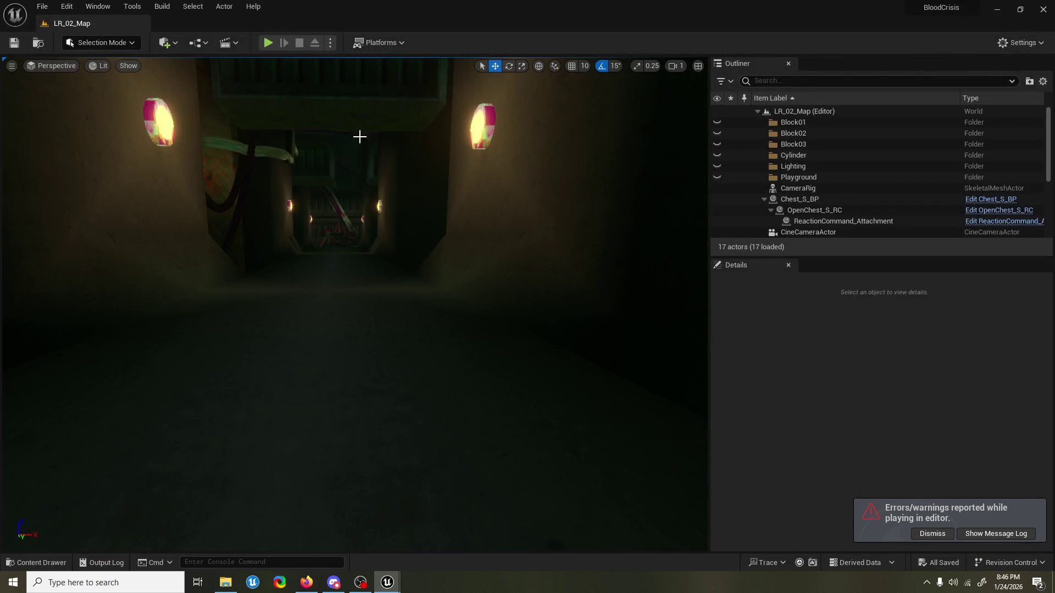
Reopen AirDodge_ACT, check its Cancelable Actions SET and Make Array nodes, and save it.
{"action": "mouse_move", "coordinate": [388, 579]}
{"action": "left_click", "coordinate": [458, 528]}
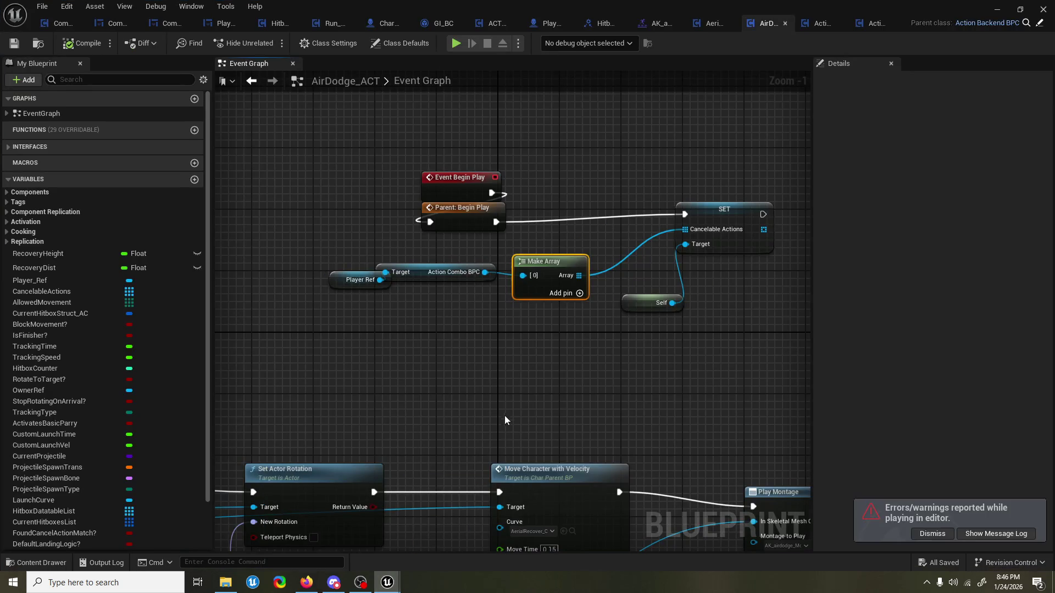
{"action": "scroll", "coordinate": [533, 375], "scroll_direction": "down", "scroll_amount": 3}
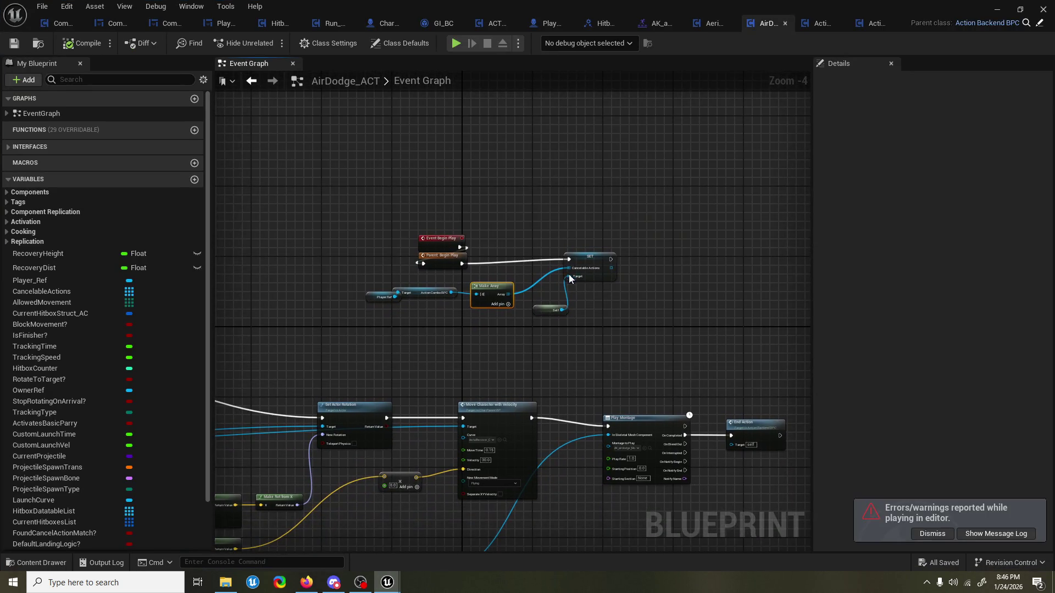
{"action": "left_click", "coordinate": [572, 275]}
{"action": "left_click", "coordinate": [506, 259]}
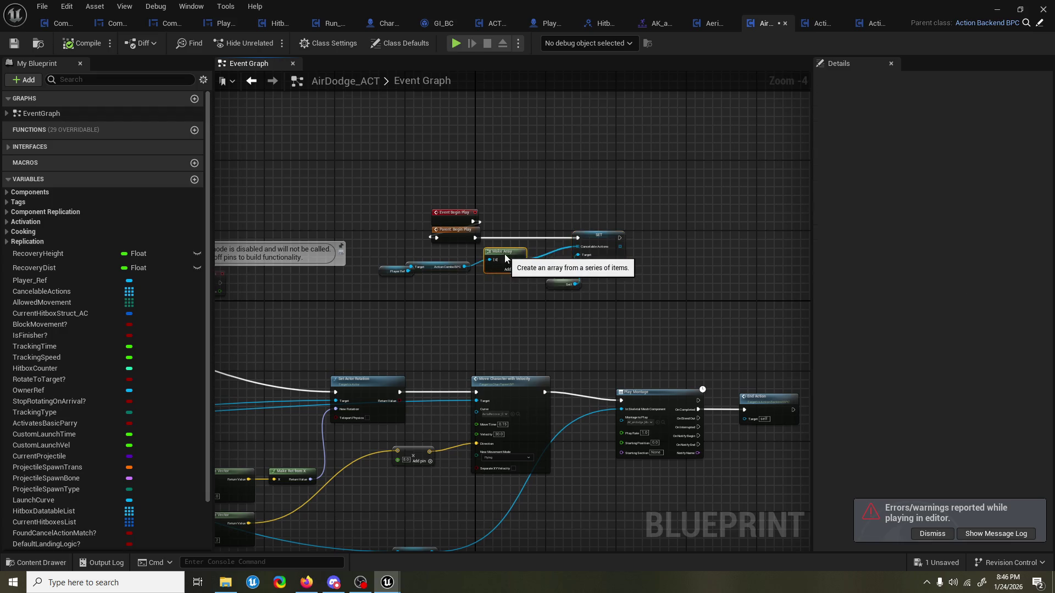
{"action": "key", "text": "ctrl+s"}
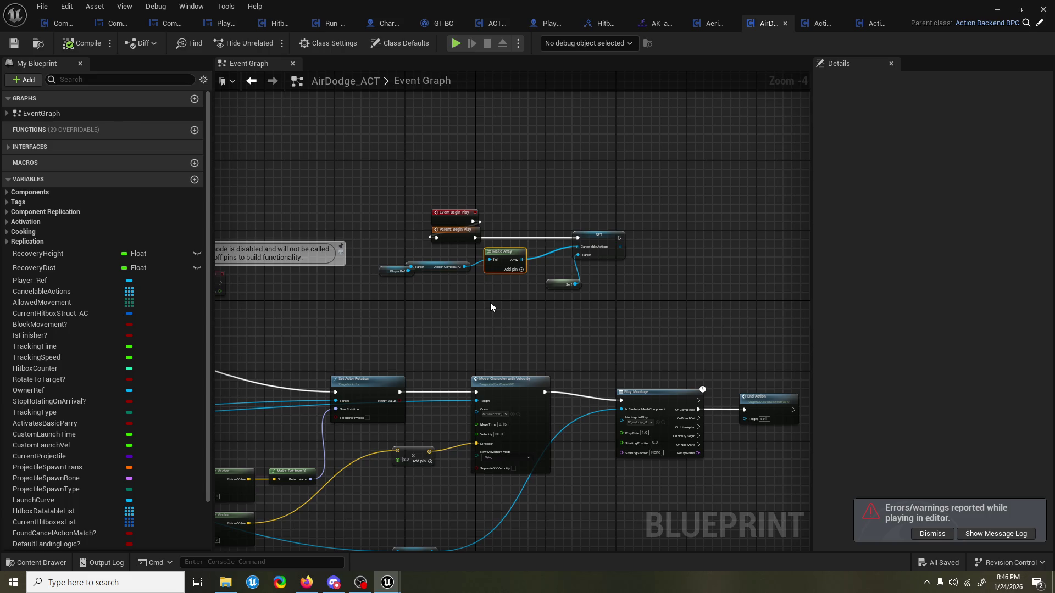
{"action": "scroll", "coordinate": [492, 303], "scroll_direction": "up", "scroll_amount": 2}
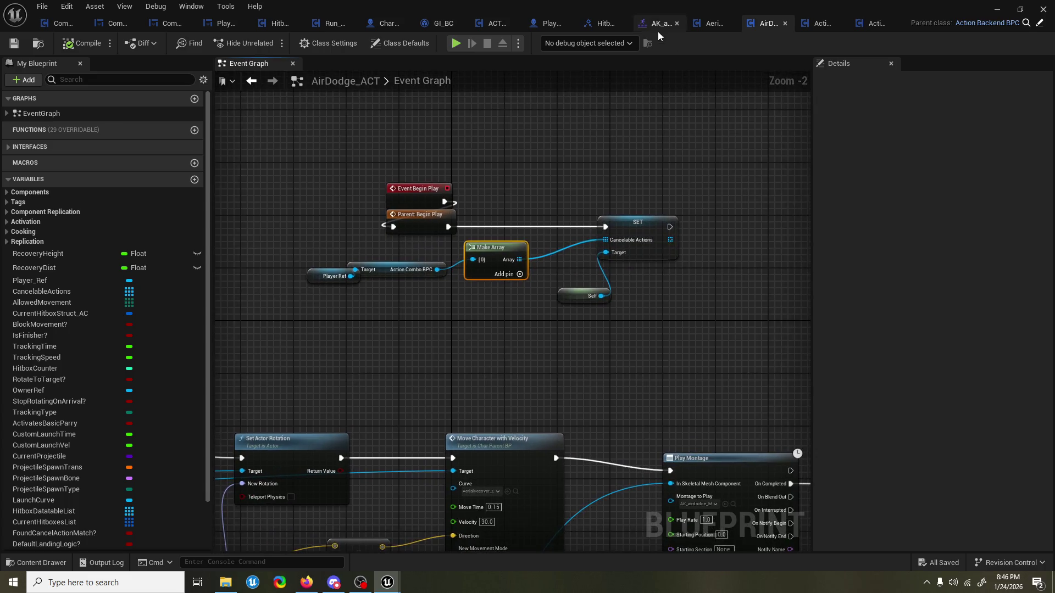
{"action": "left_click", "coordinate": [657, 24]}
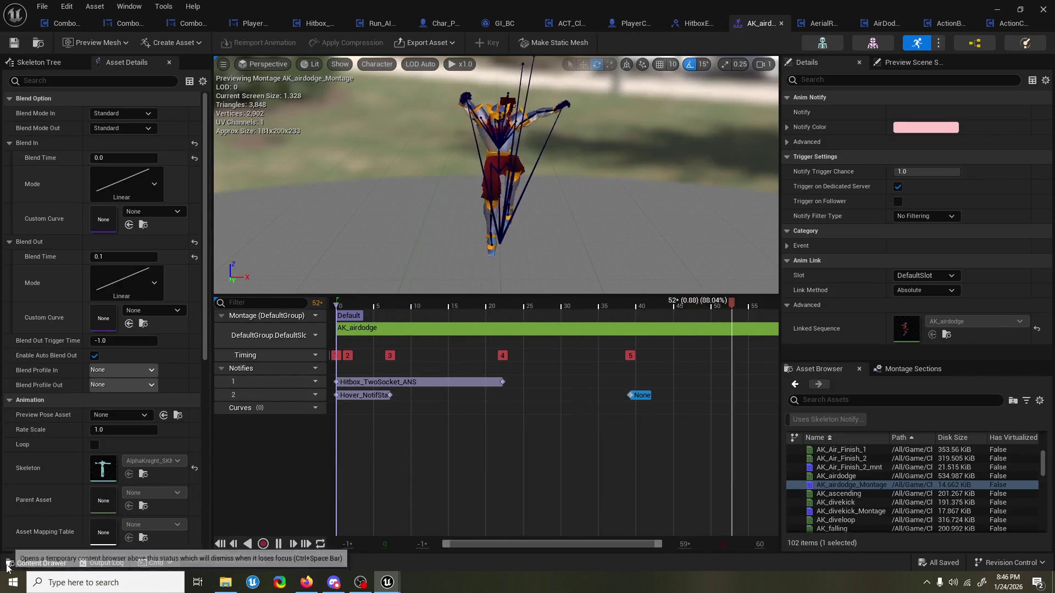
Add a ComboAutoCancel_notif to the montage's notify track and shift it to frame 39.
{"action": "left_click", "coordinate": [7, 568]}
{"action": "left_click", "coordinate": [462, 275]}
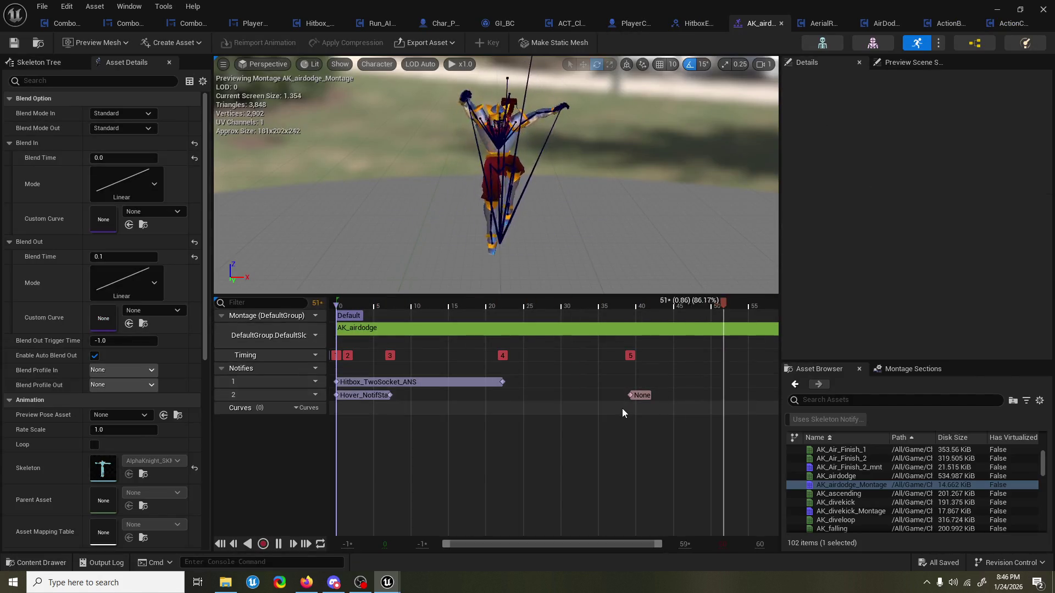
{"action": "right_click", "coordinate": [639, 393]}
{"action": "mouse_move", "coordinate": [660, 411]}
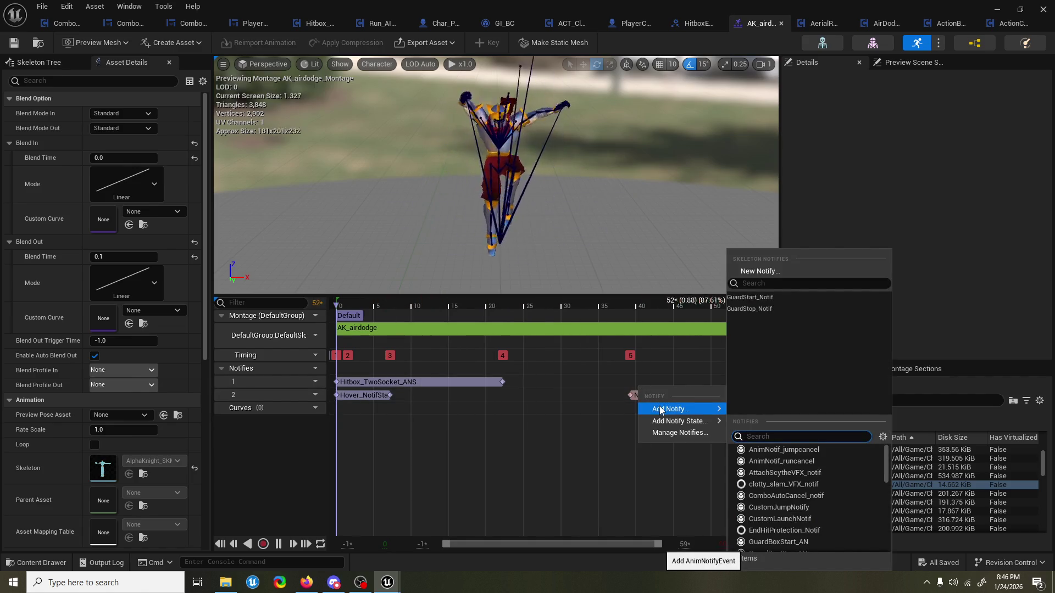
{"action": "type", "text": "cance"}
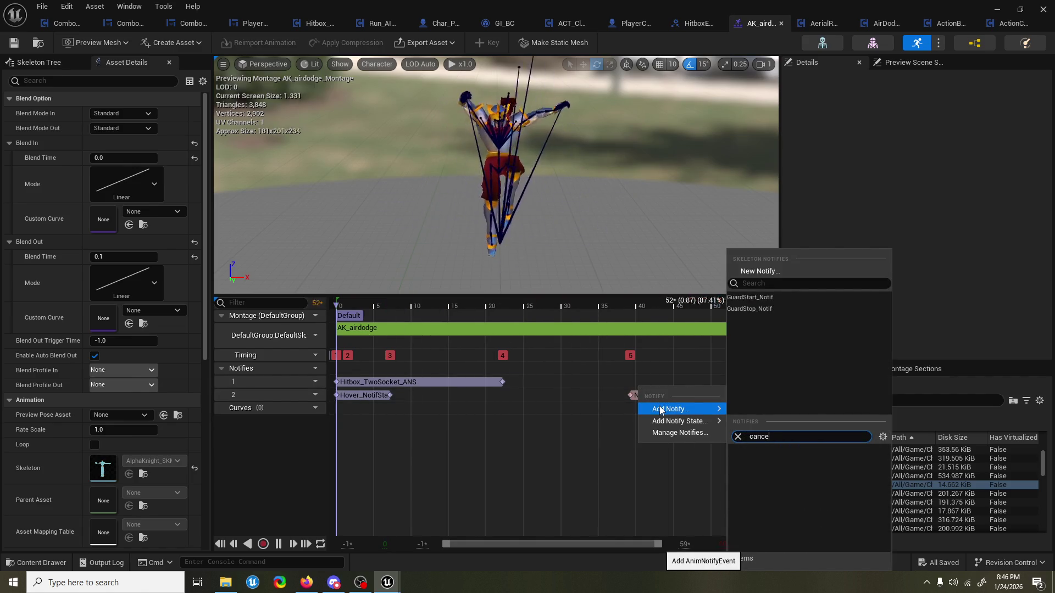
{"action": "type", "text": "l"}
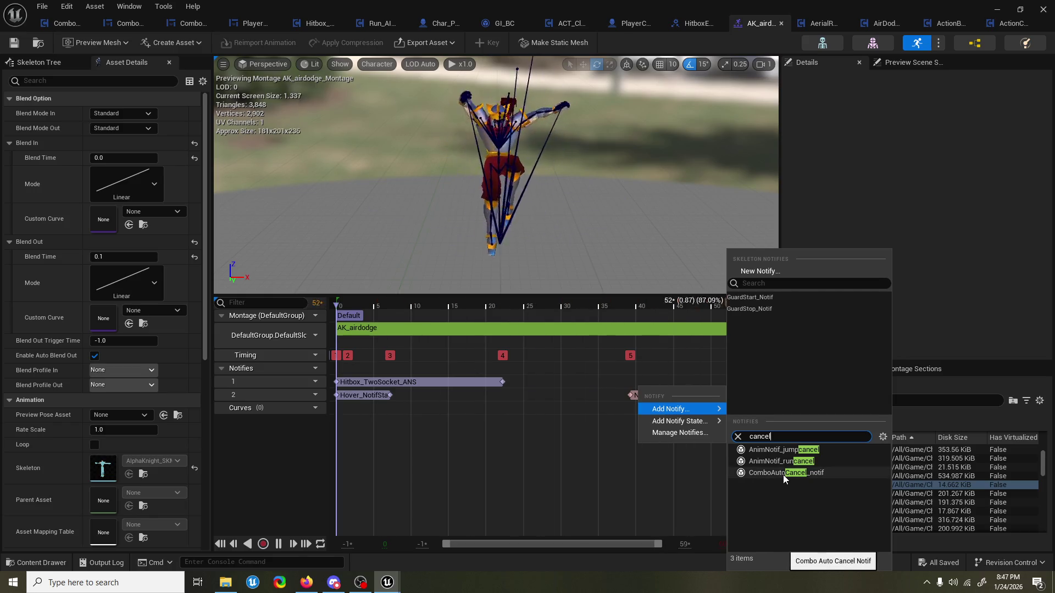
{"action": "left_click", "coordinate": [783, 473]}
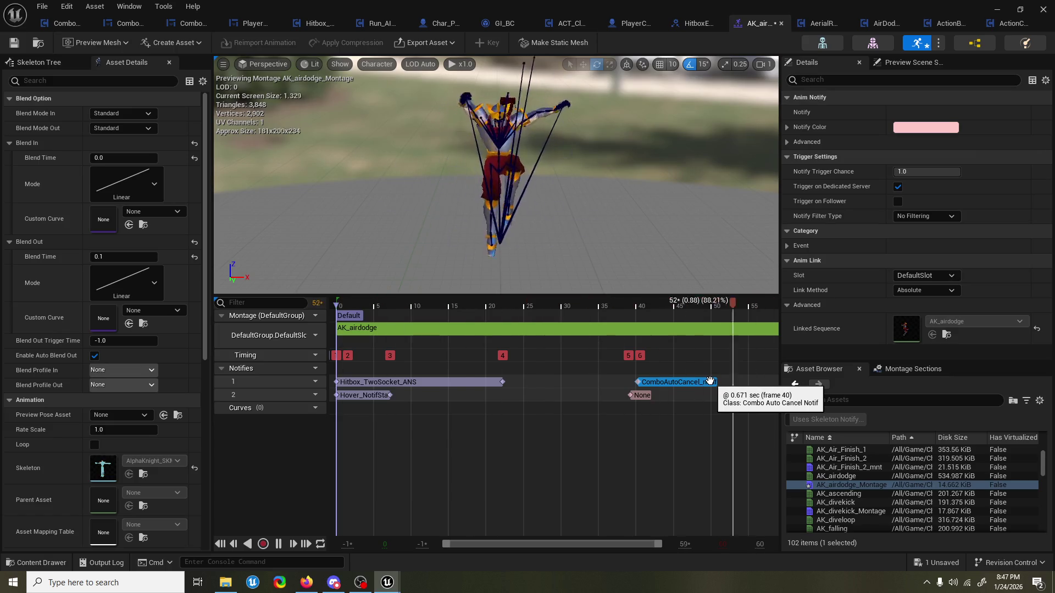
{"action": "left_click_drag", "start_coordinate": [709, 381], "coordinate": [697, 387]}
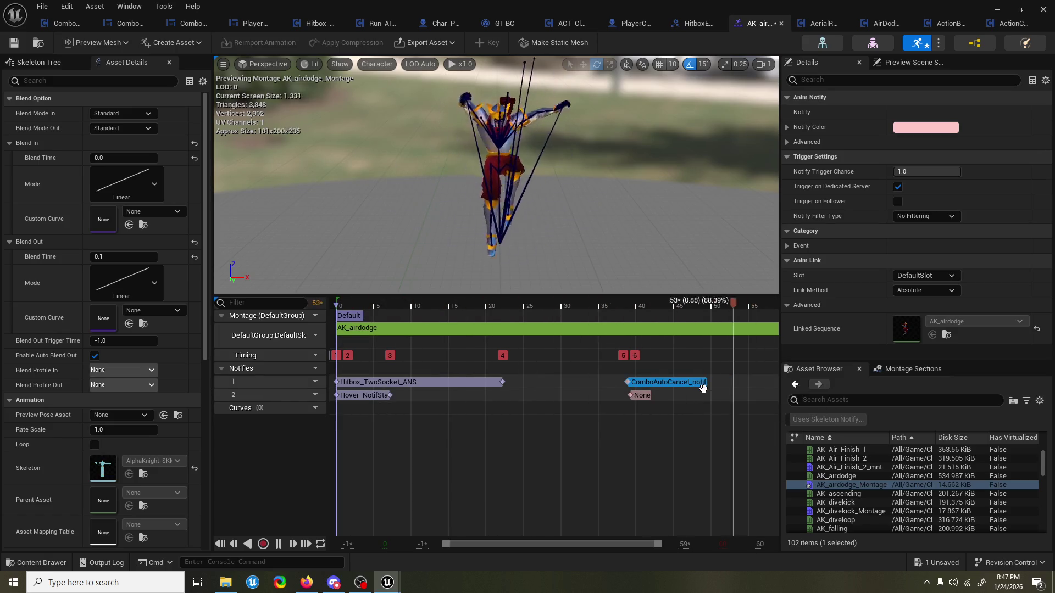
{"action": "left_click", "coordinate": [614, 388]}
Reselect ComboAutoCancel_notif and open its notify blueprint's Received Notify graph.
{"action": "right_click", "coordinate": [614, 388]}
{"action": "mouse_move", "coordinate": [644, 412]}
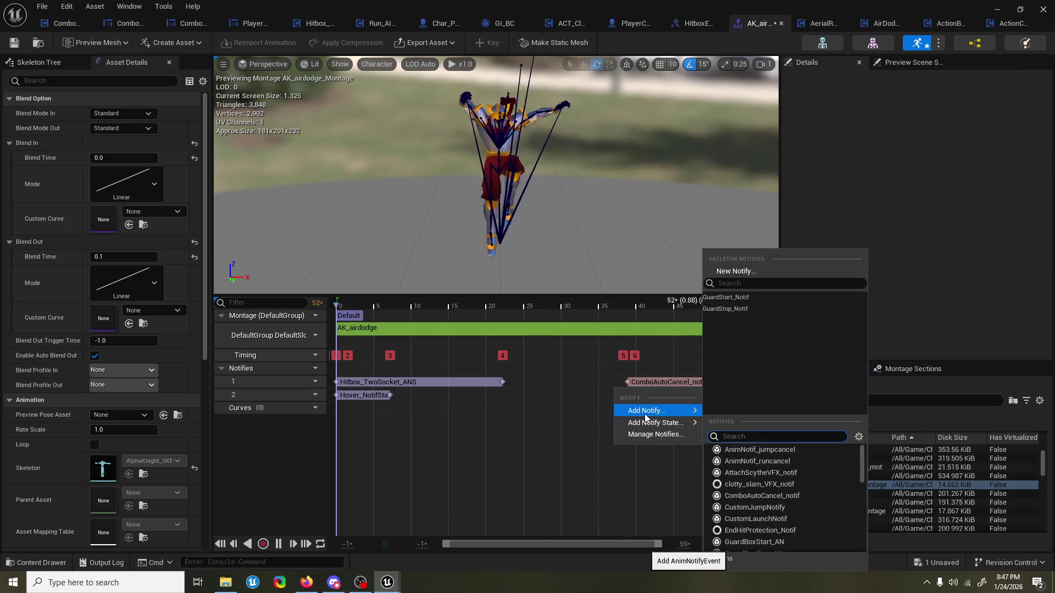
{"action": "type", "text": "cancel"}
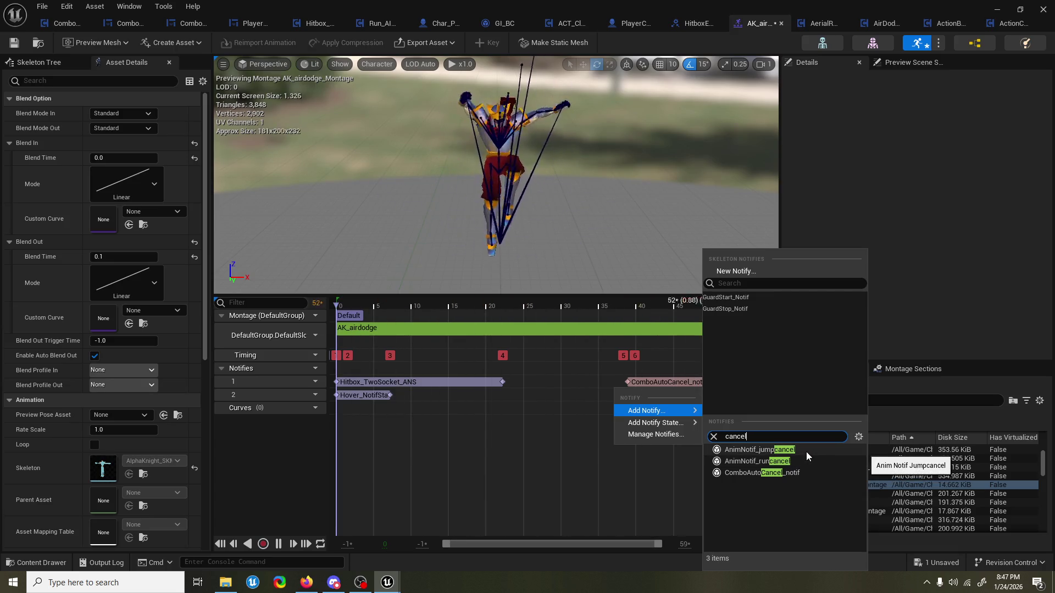
{"action": "left_click", "coordinate": [659, 383]}
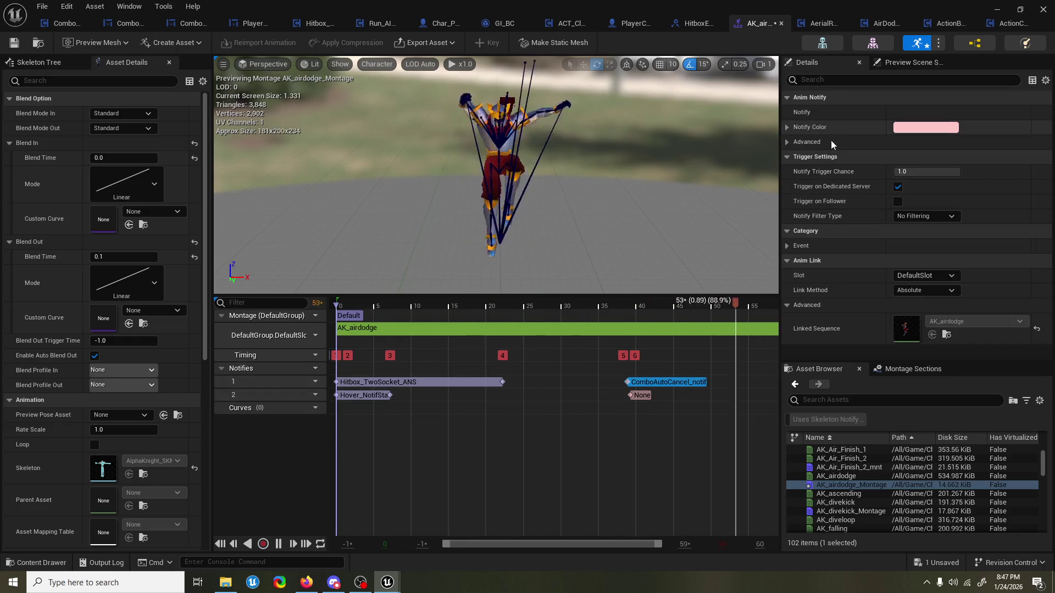
{"action": "right_click", "coordinate": [680, 385]}
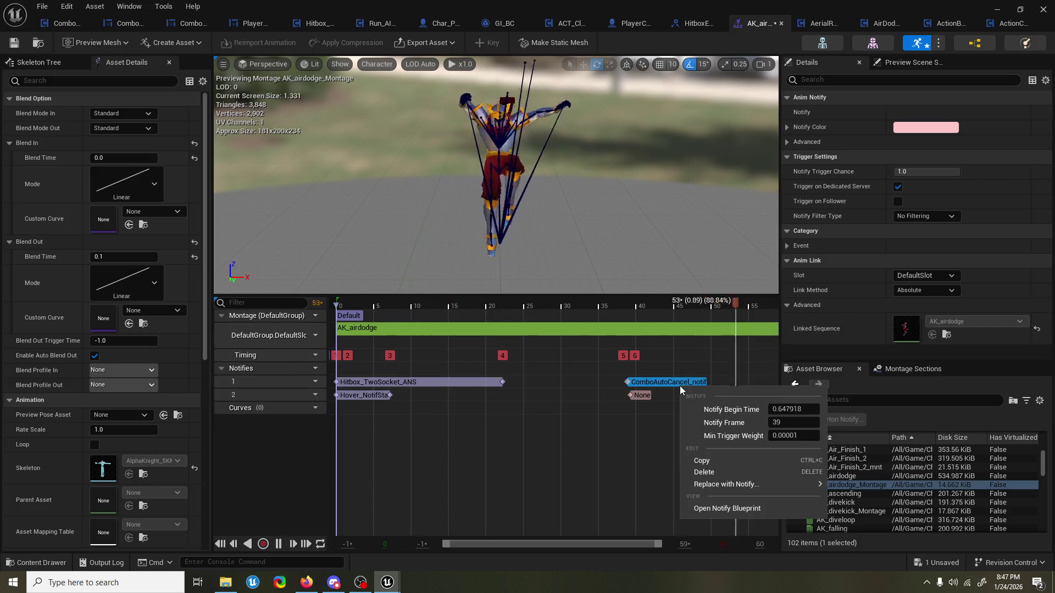
{"action": "left_click", "coordinate": [754, 508]}
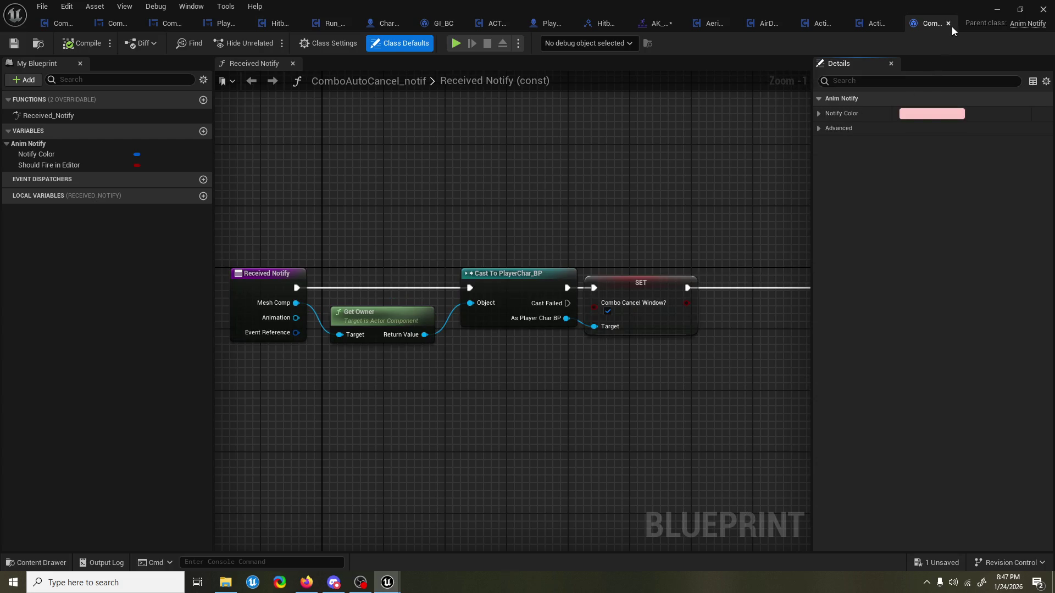
Close the ComboAutoCancel_notif blueprint, pause the montage preview, and save AK_airdodge_Montage.
{"action": "left_click_drag", "start_coordinate": [599, 195], "coordinate": [430, 212]}
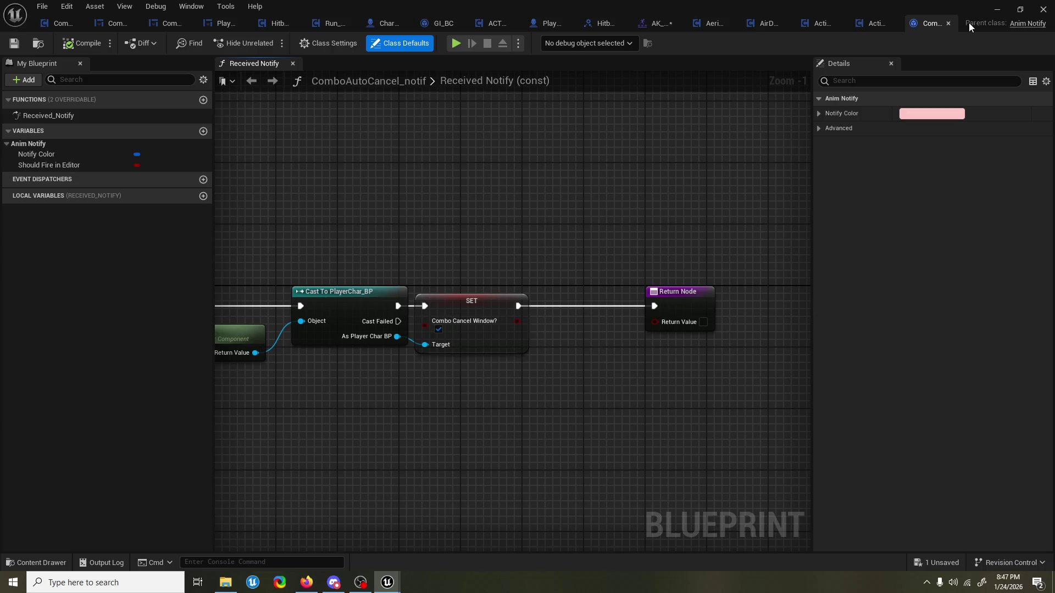
{"action": "left_click", "coordinate": [948, 23]}
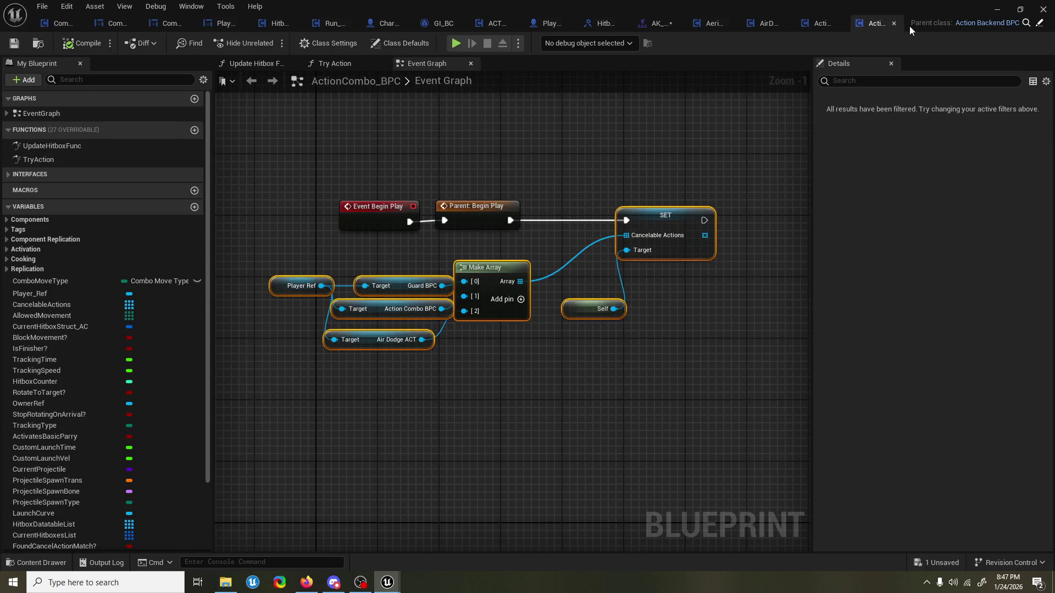
{"action": "left_click", "coordinate": [657, 176]}
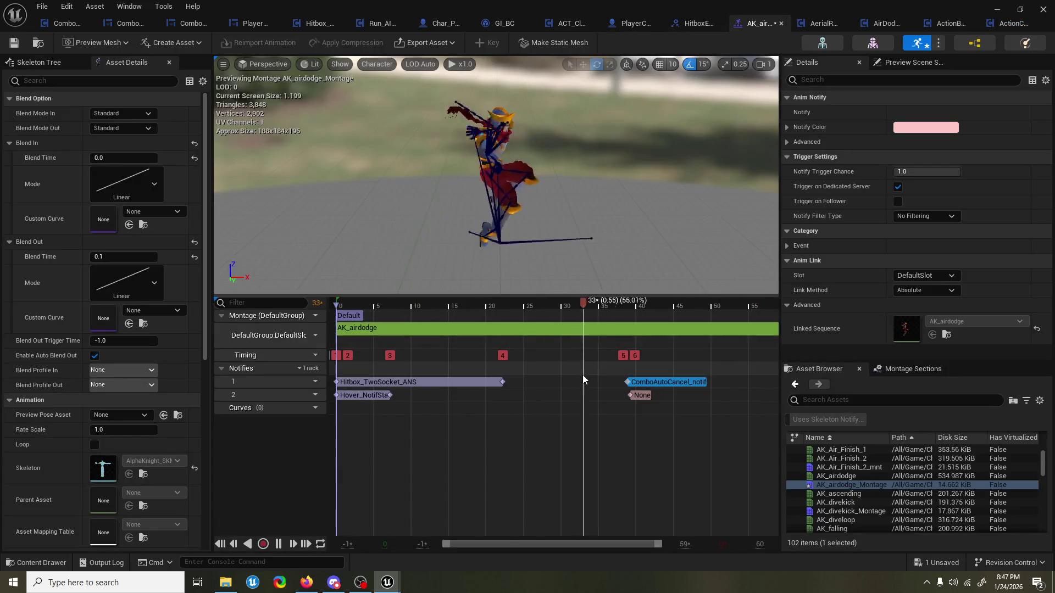
{"action": "key", "text": "ctrl+s"}
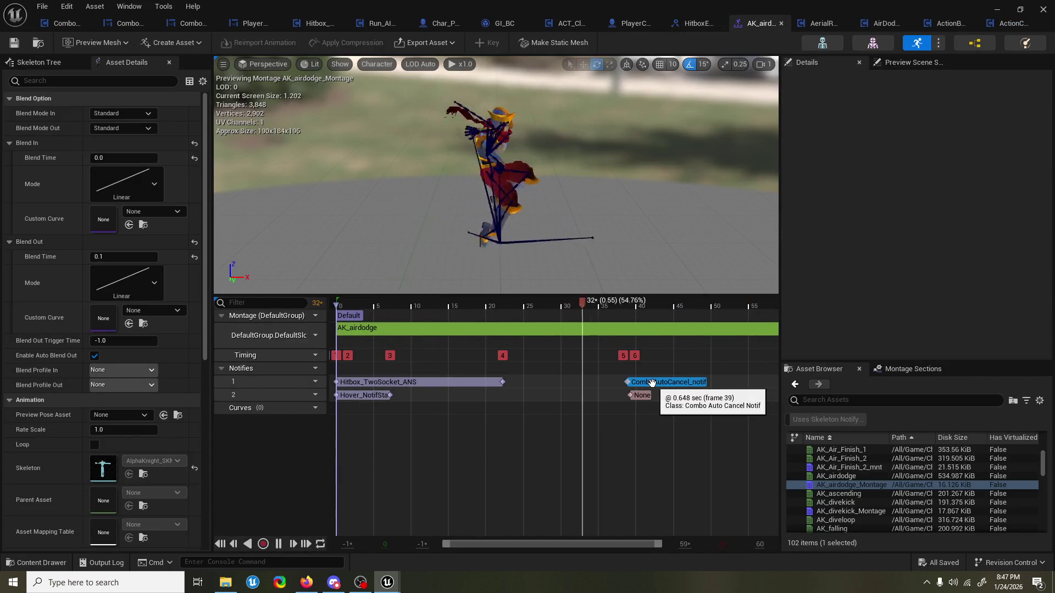
{"action": "left_click", "coordinate": [636, 396]}
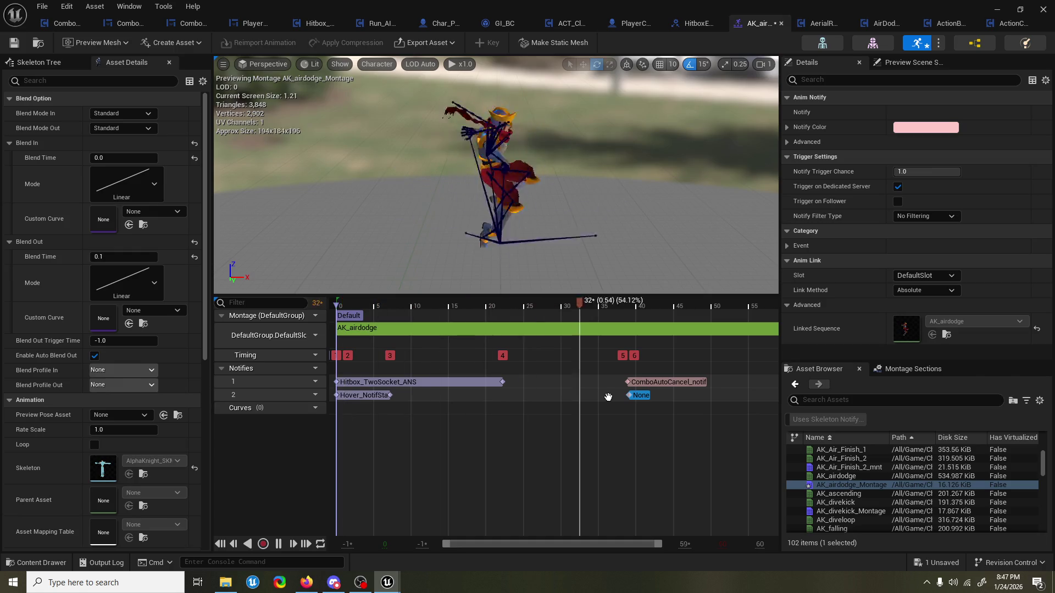
{"action": "key", "text": "space"}
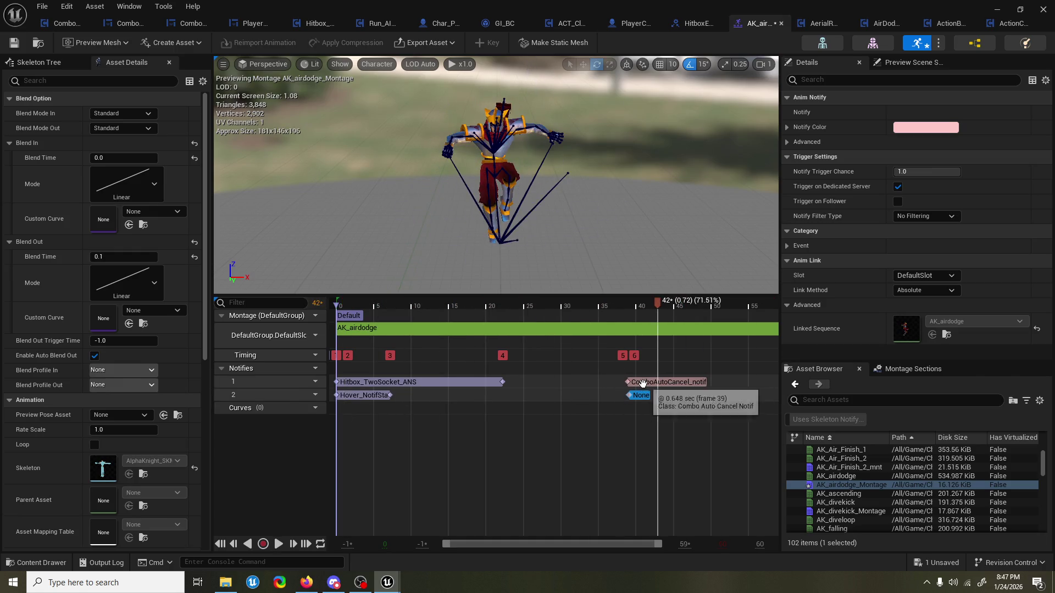
{"action": "left_click", "coordinate": [644, 383]}
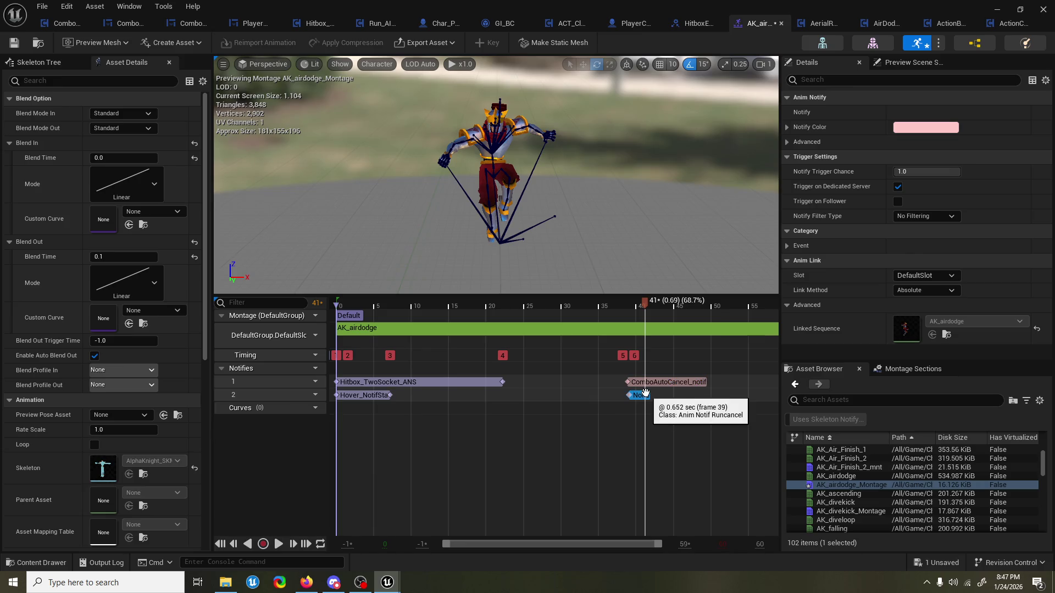
{"action": "key", "text": "ctrl+s"}
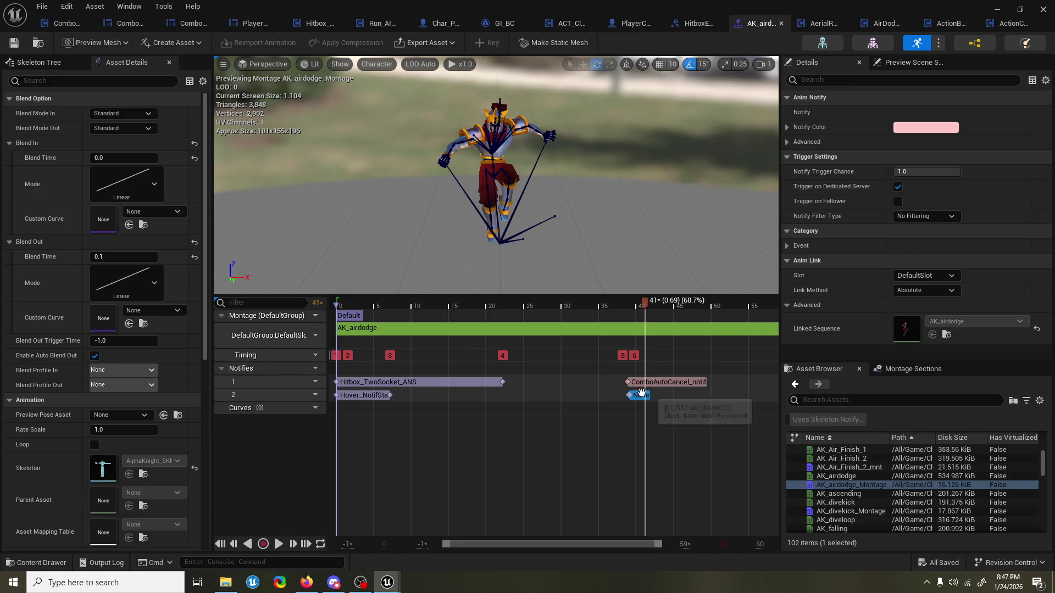
Set ComboAutoCancel_notif and the run-cancel notify to frame 40 and save the montage.
{"action": "left_click", "coordinate": [648, 383]}
{"action": "right_click", "coordinate": [648, 383]}
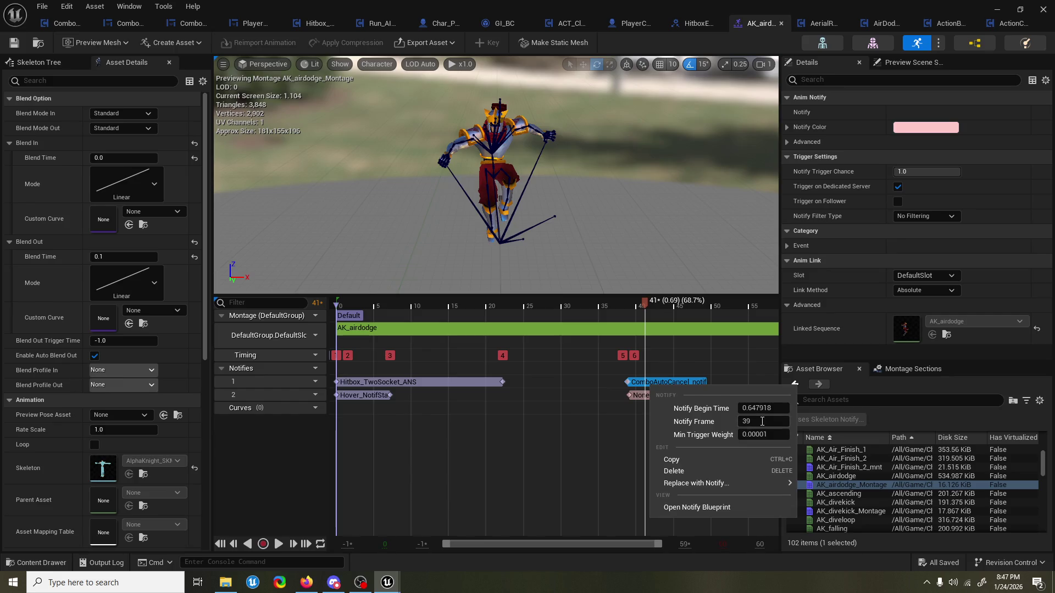
{"action": "type", "text": "0"}
{"action": "key", "text": "Return"}
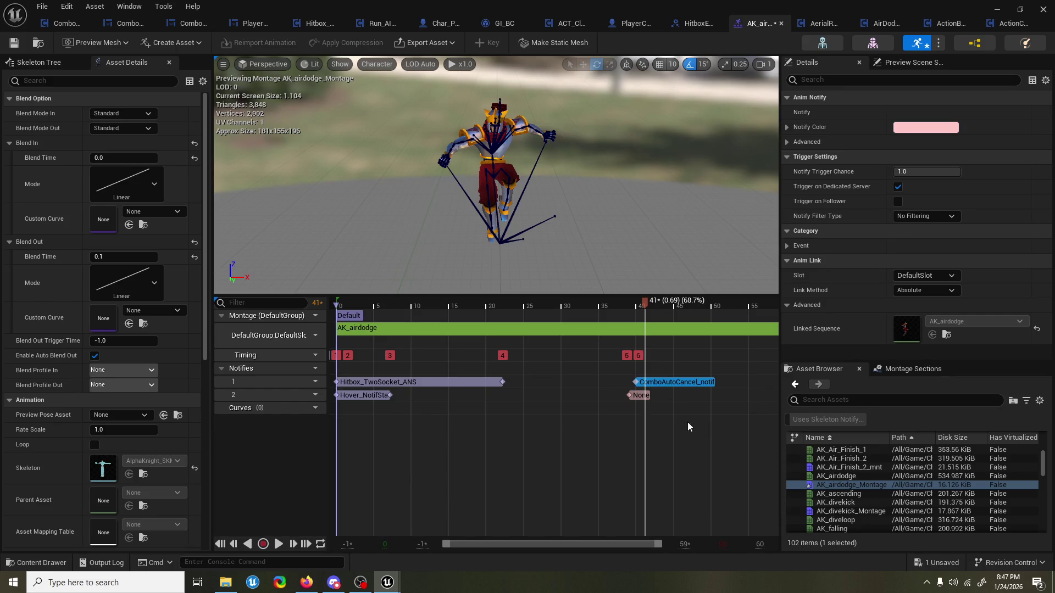
{"action": "right_click", "coordinate": [641, 397]}
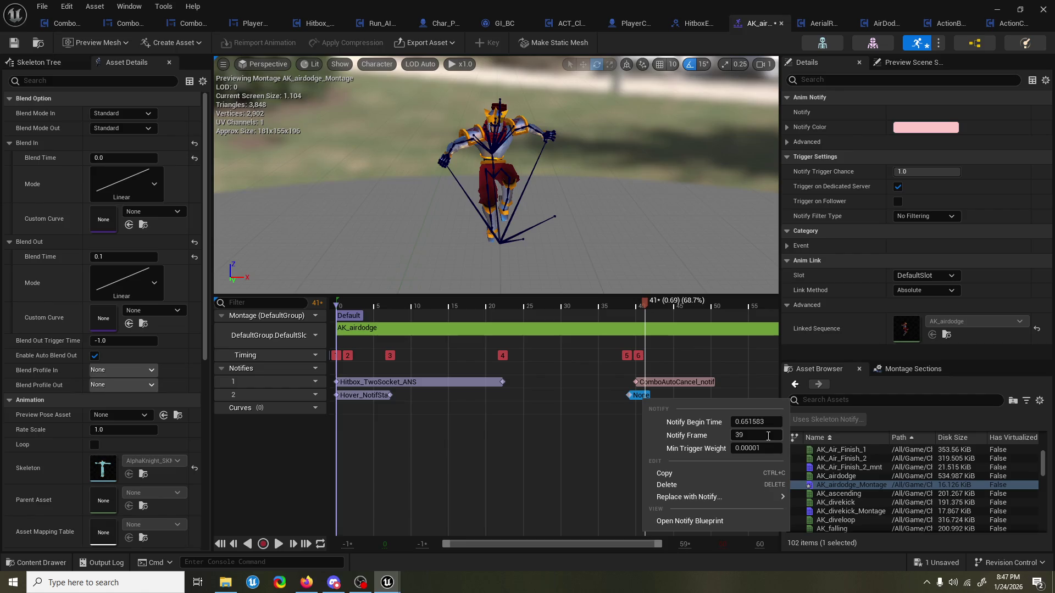
{"action": "type", "text": "40"}
{"action": "key", "text": "Return"}
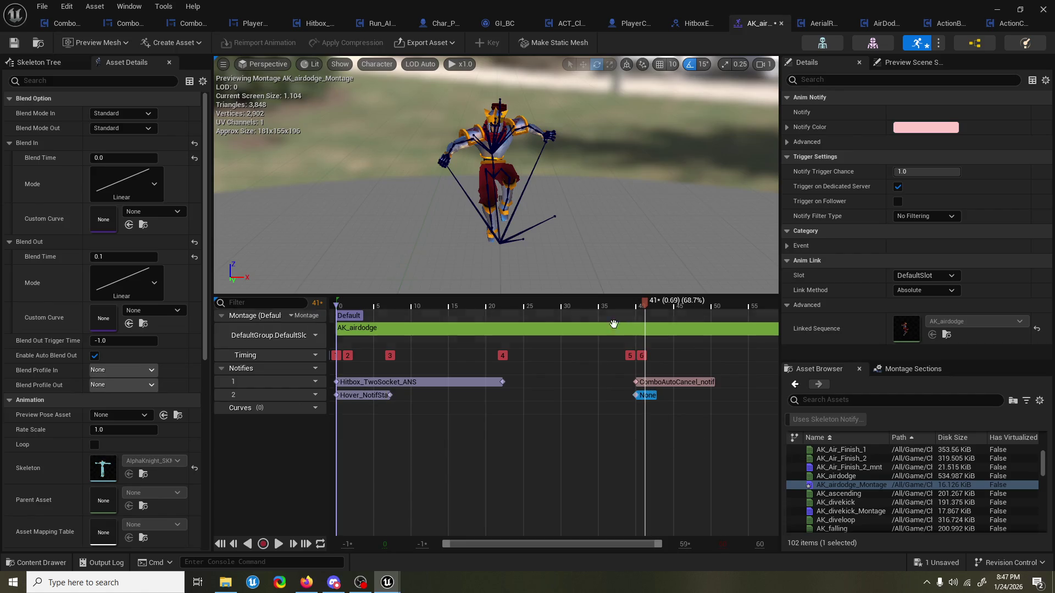
{"action": "key", "text": "ctrl+s"}
{"action": "left_click", "coordinate": [997, 9]}
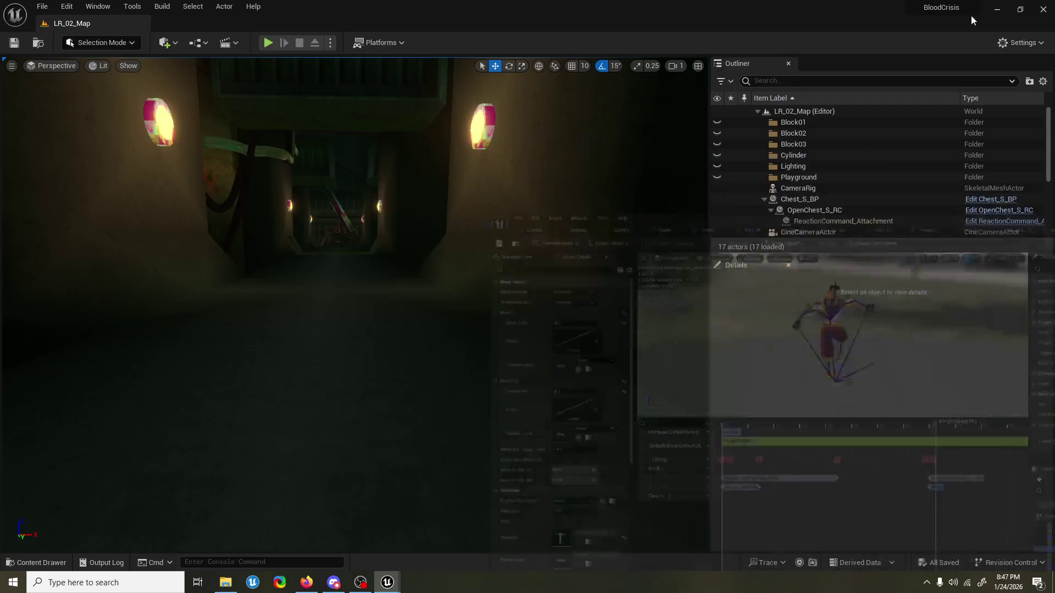
Run a brief LR_02_Map playtest of the air-dodge combo, then return to the AK_airdodge montage.
{"action": "left_click", "coordinate": [268, 43]}
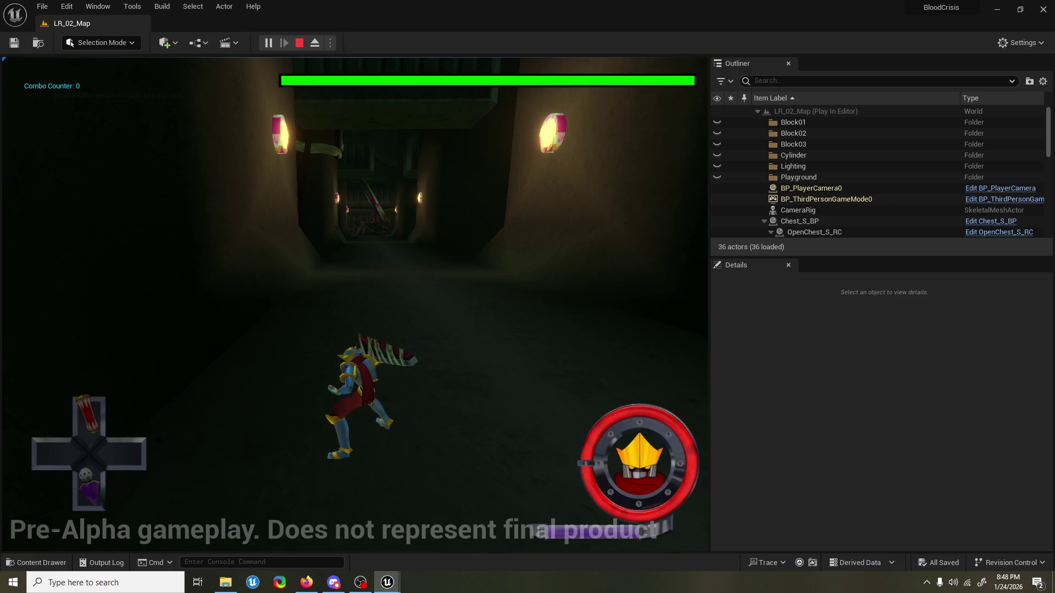
{"action": "key", "text": "alt+Tab"}
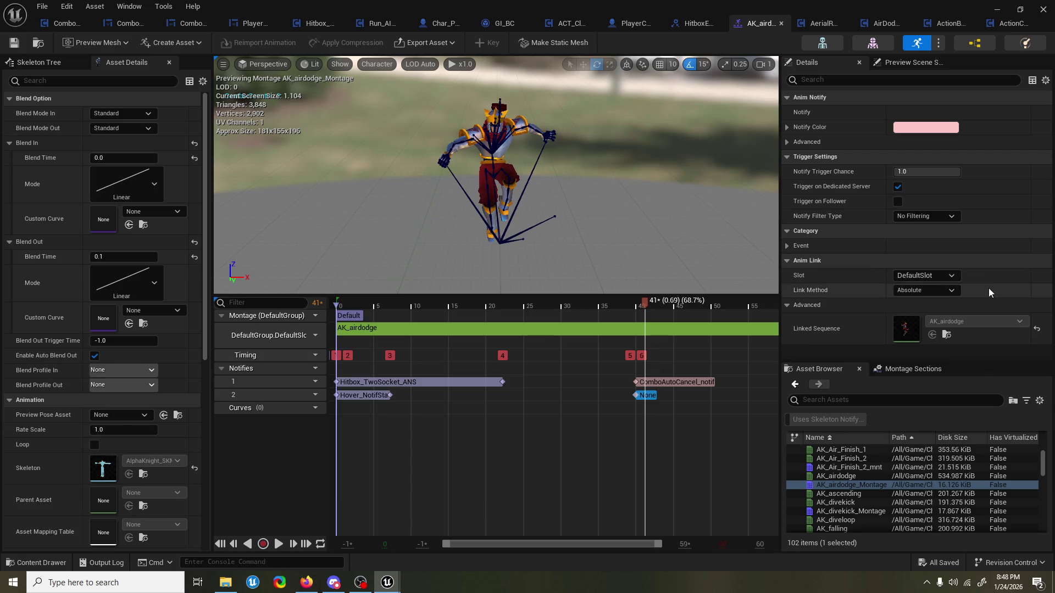
Move ComboAutoCancel_notif to about frame 31 and set the run-cancel notify to frame 30.
{"action": "left_click_drag", "start_coordinate": [670, 381], "coordinate": [592, 387]}
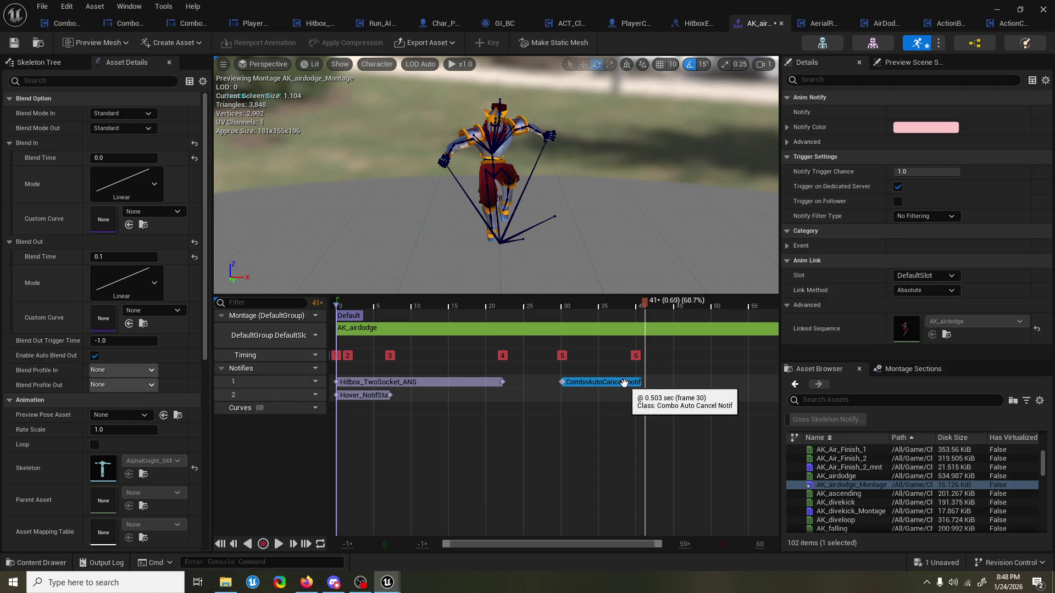
{"action": "right_click", "coordinate": [624, 383]}
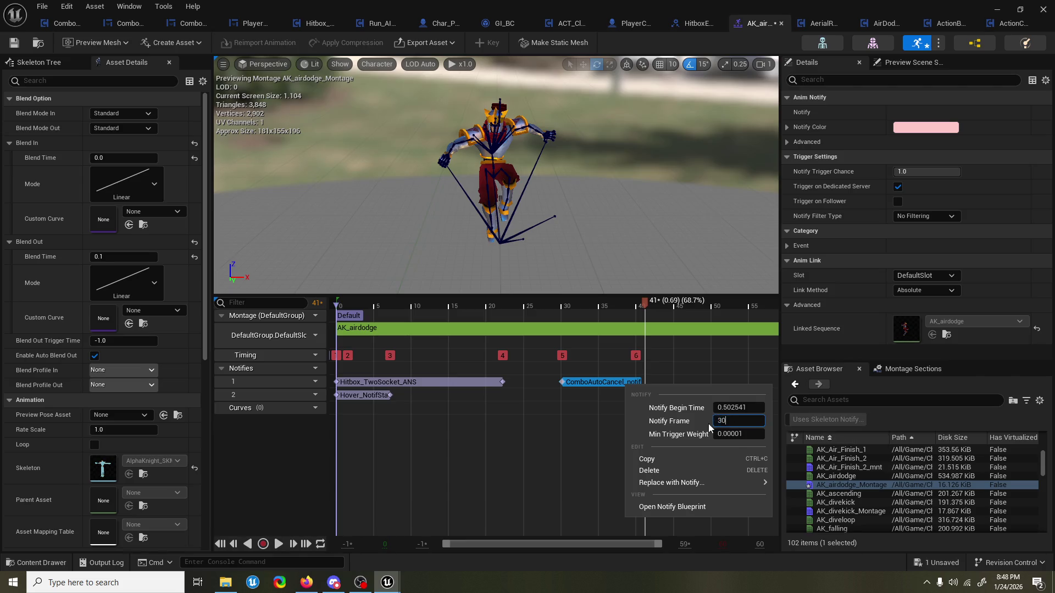
{"action": "key", "text": "Return"}
{"action": "right_click", "coordinate": [645, 393]}
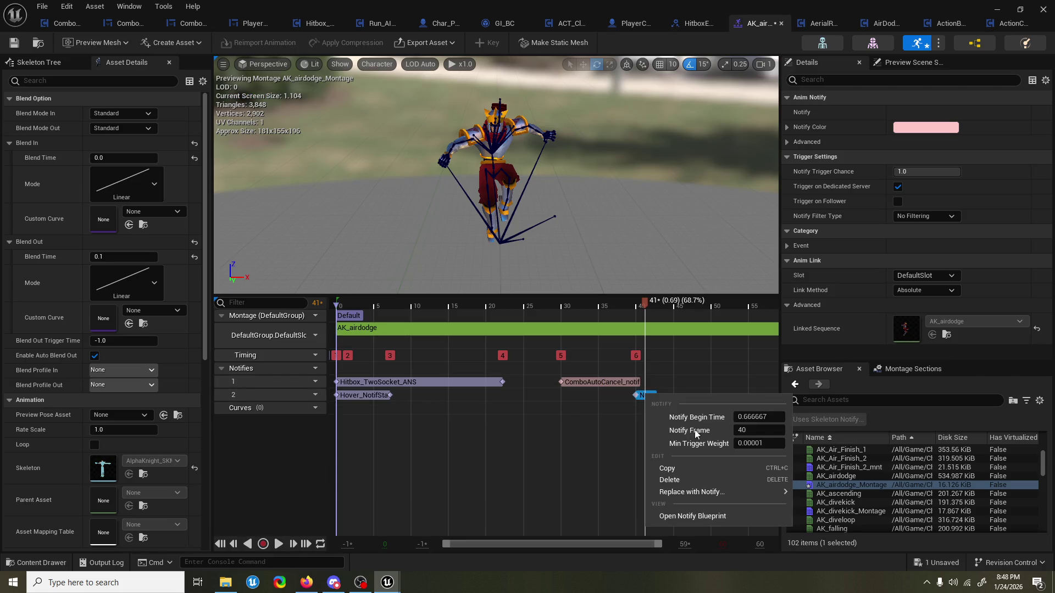
{"action": "type", "text": "30"}
{"action": "key", "text": "Return"}
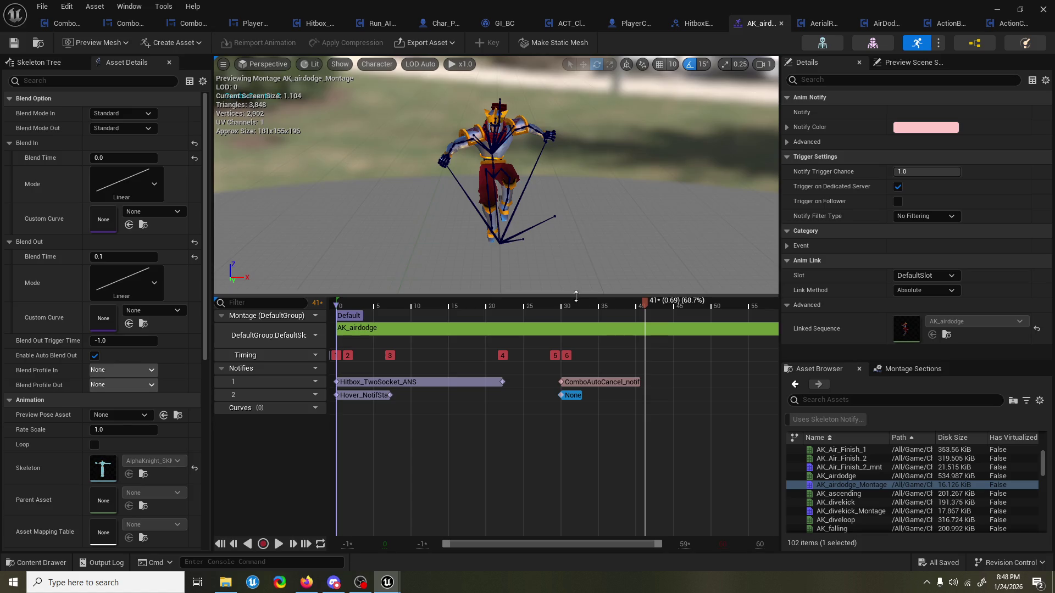
Set ComboAutoCancel_notif to frame 5, check the run-cancel notify's frame, and save the montage.
{"action": "right_click", "coordinate": [591, 384]}
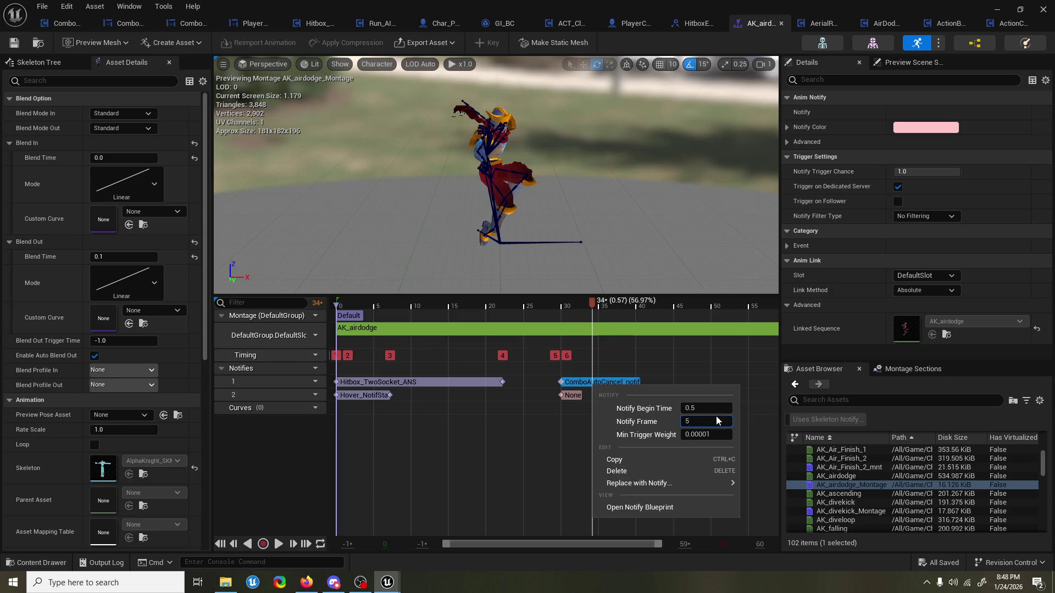
{"action": "type", "text": "5"}
{"action": "key", "text": "Return"}
{"action": "left_click", "coordinate": [571, 395]}
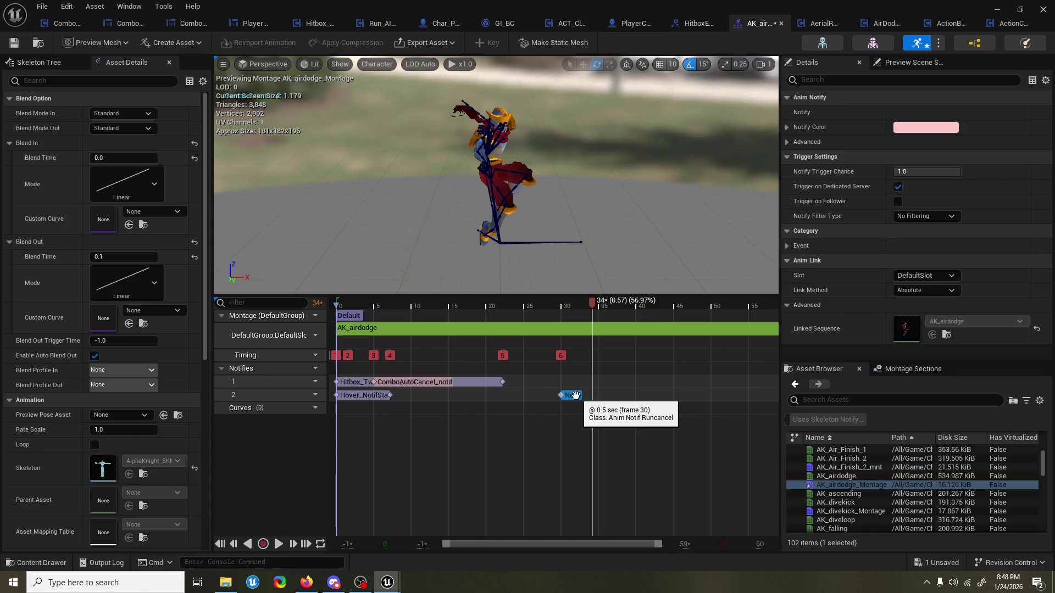
{"action": "right_click", "coordinate": [576, 395]}
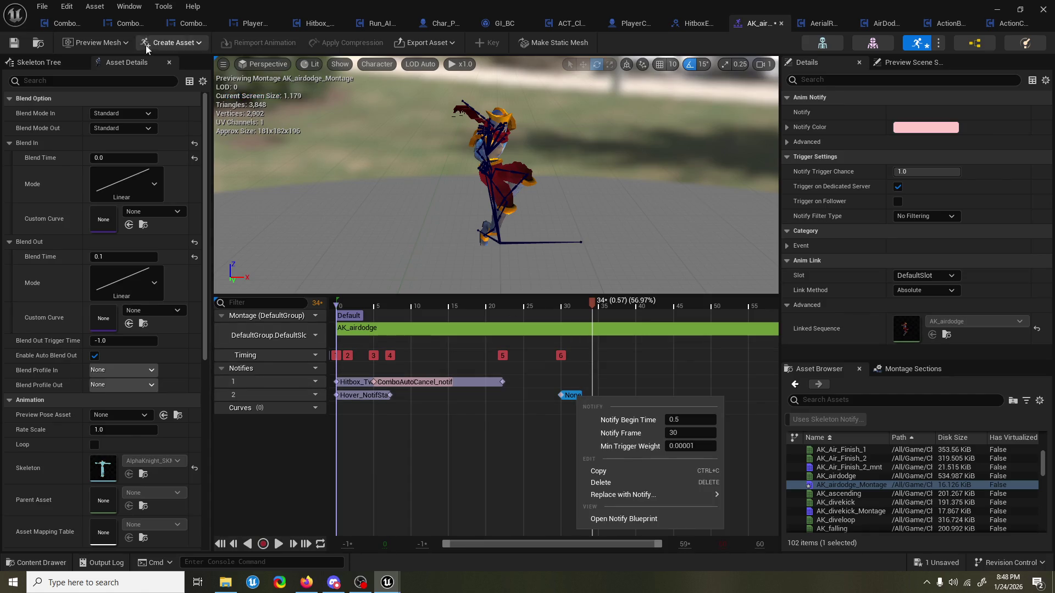
{"action": "left_click", "coordinate": [17, 44]}
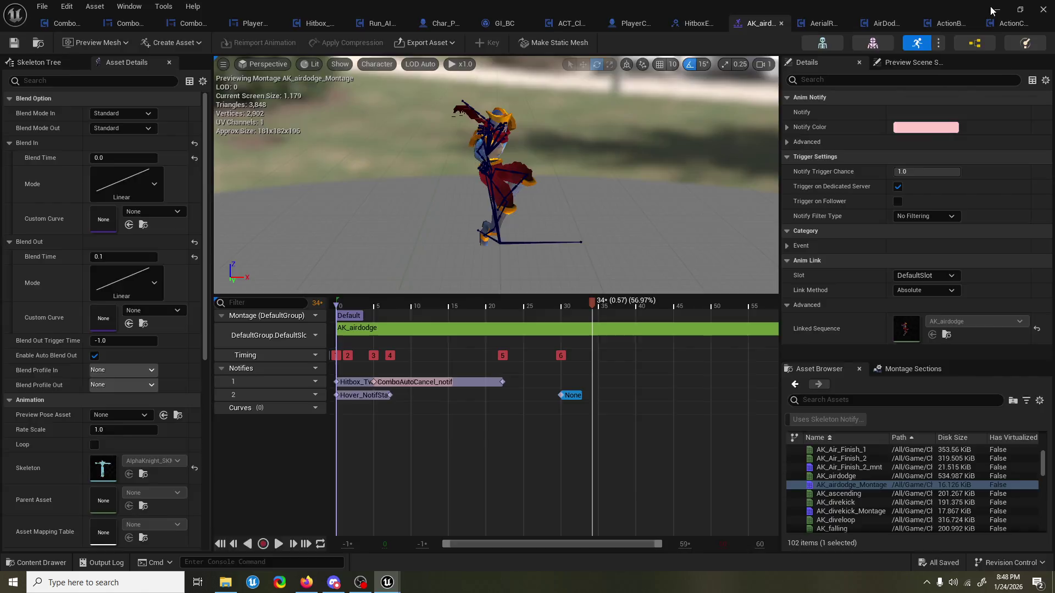
{"action": "left_click", "coordinate": [993, 9]}
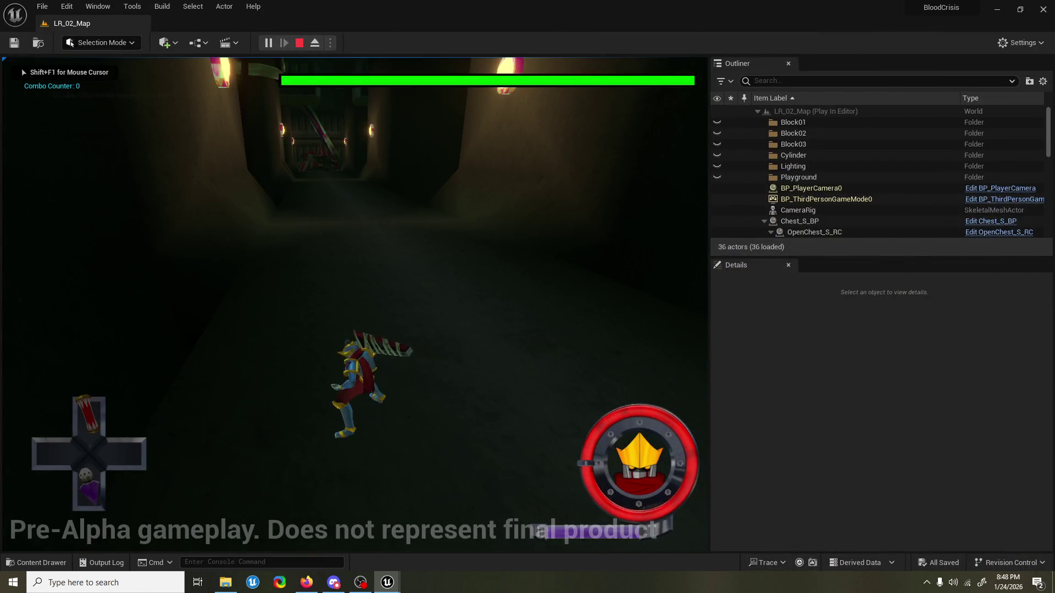
Playtest the frame-5 notify in LR_02_Map by chaining runs, spins and slash attacks, then stop.
{"action": "key", "text": "s"}
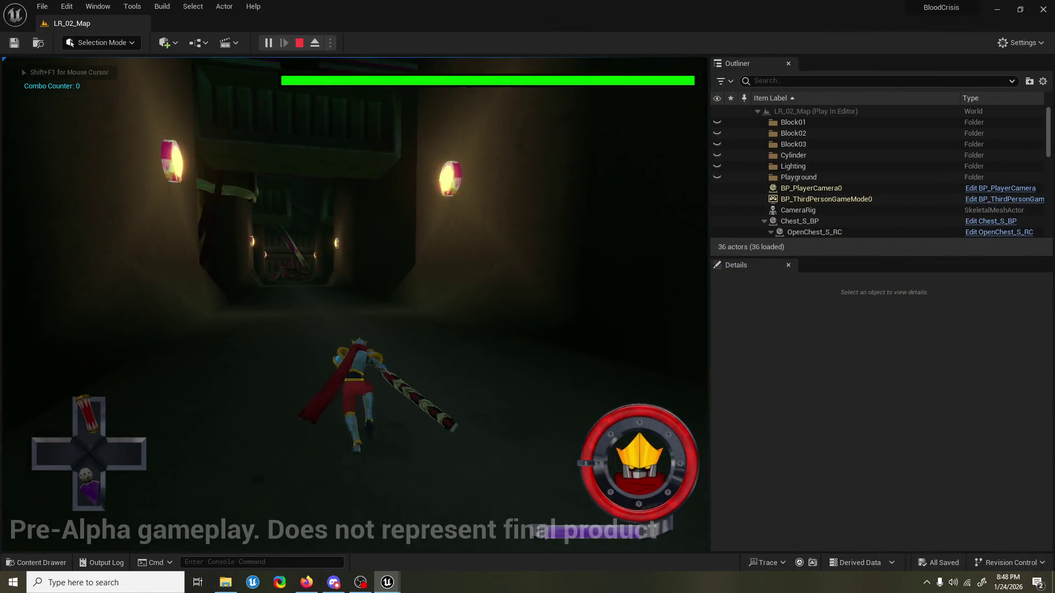
{"action": "key", "text": "w"}
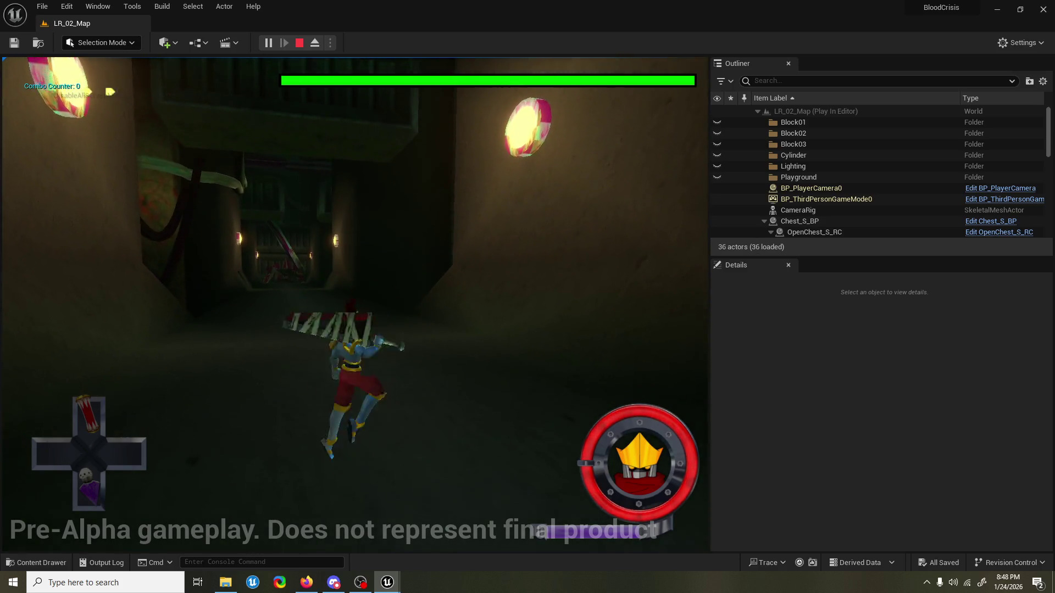
{"action": "key", "text": "s"}
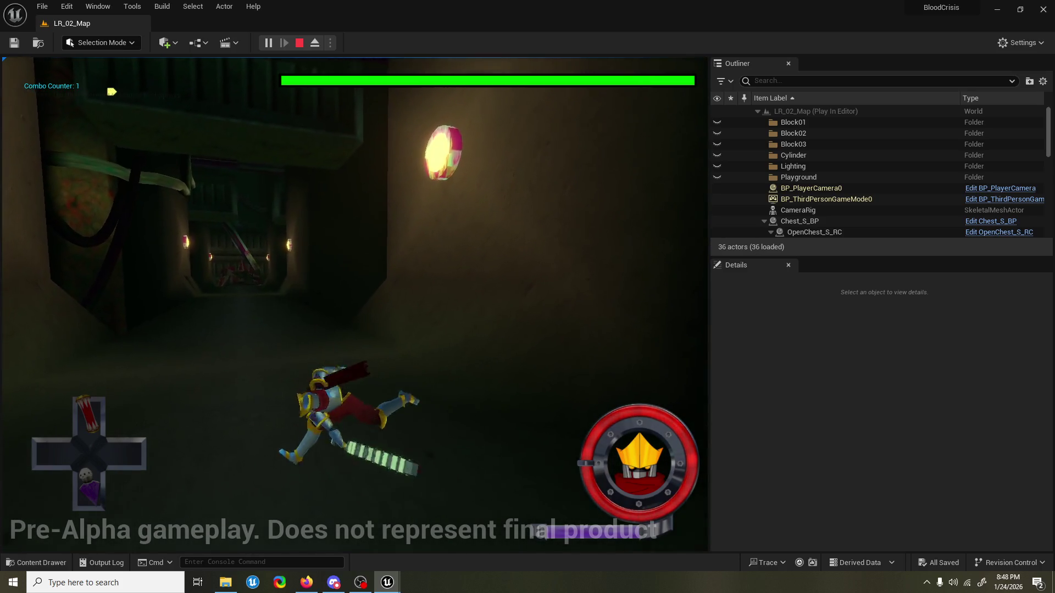
{"action": "key", "text": "w"}
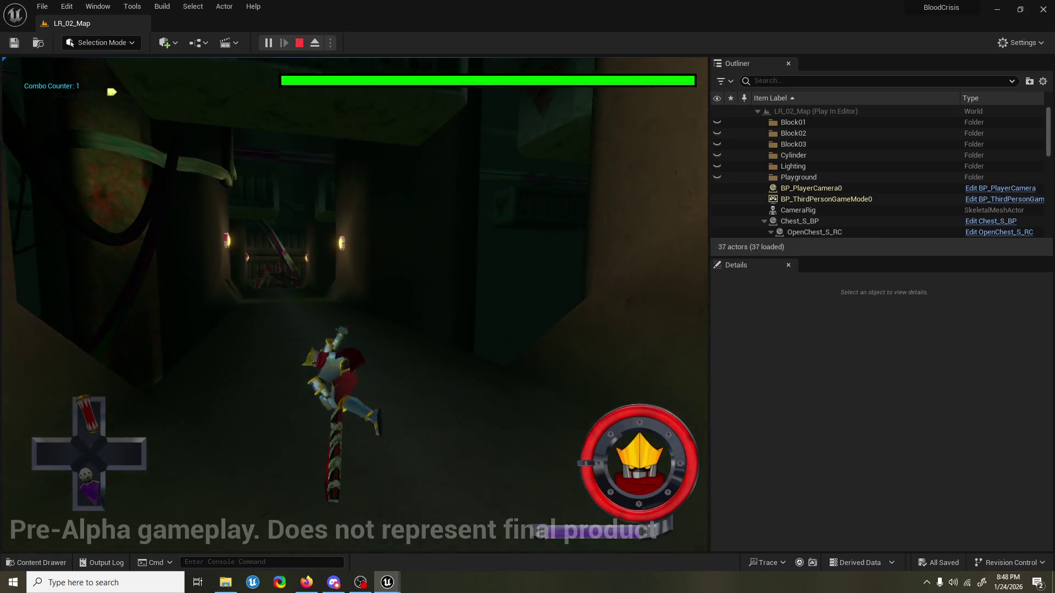
{"action": "key", "text": "w"}
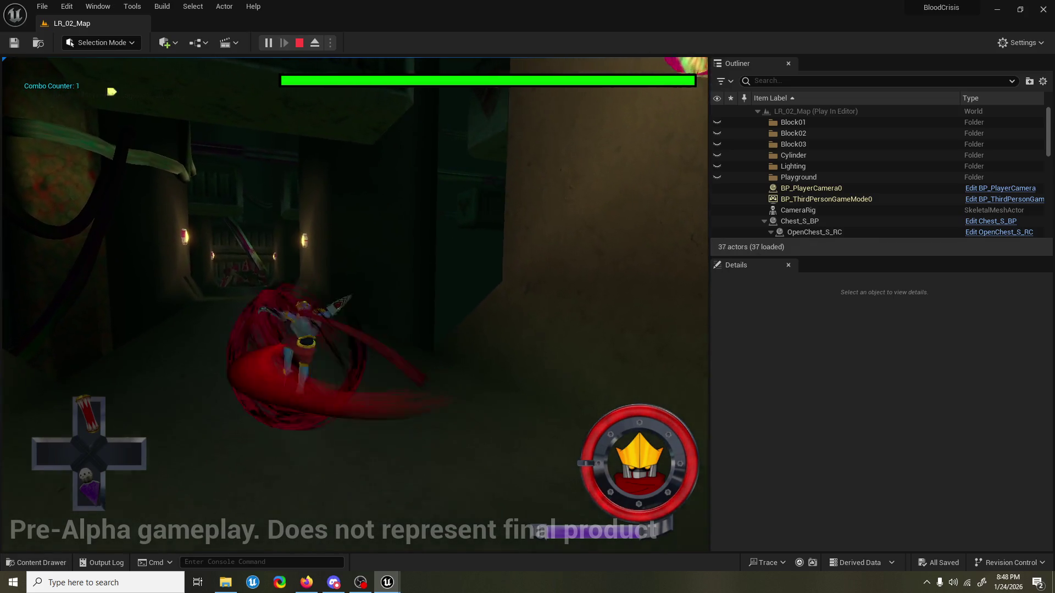
{"action": "key", "text": "w"}
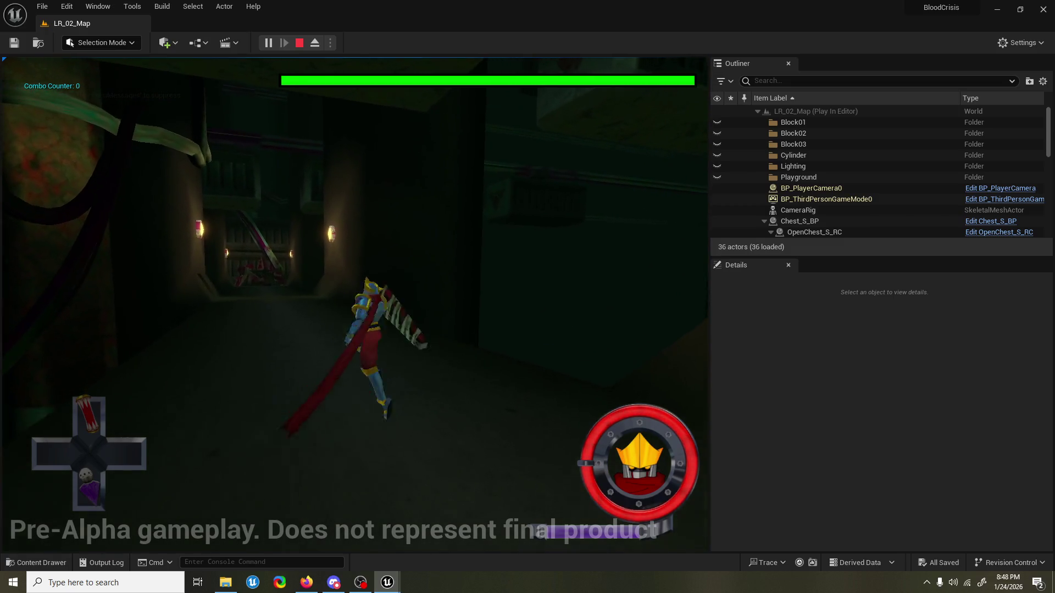
{"action": "key", "text": "w"}
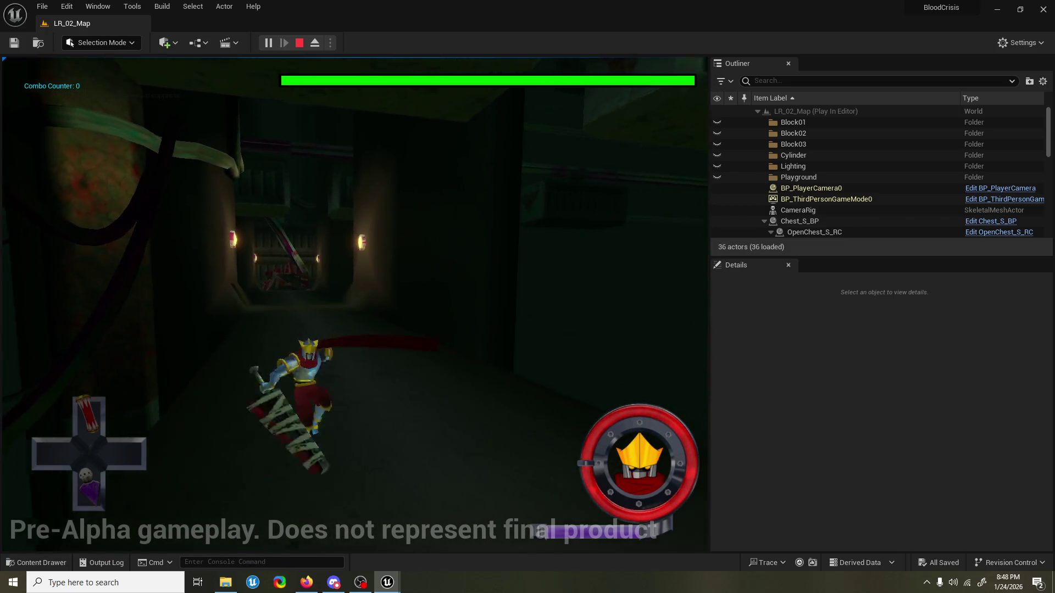
{"action": "key", "text": "w"}
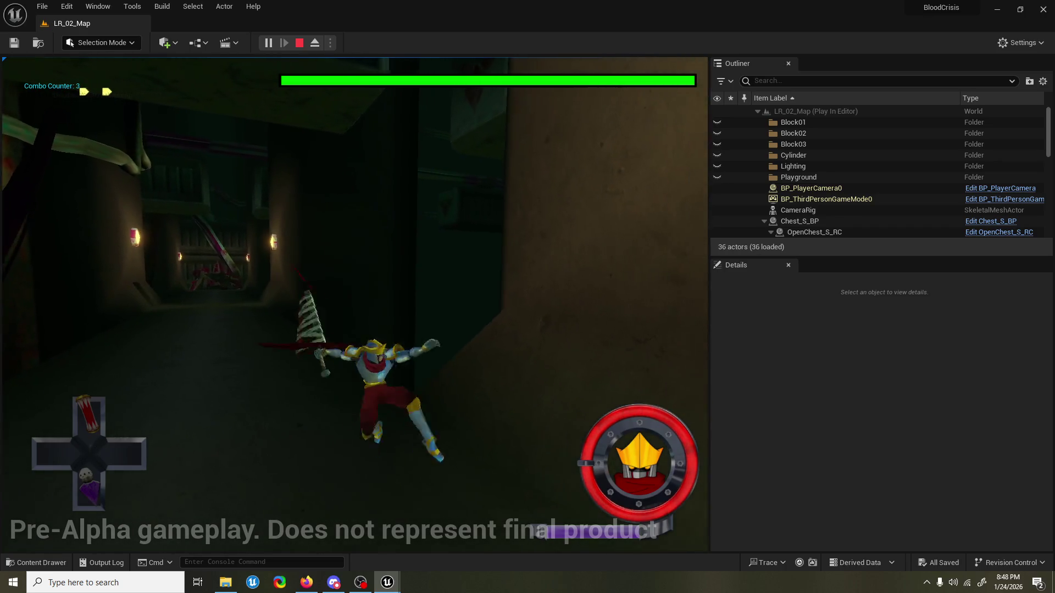
{"action": "key", "text": "w"}
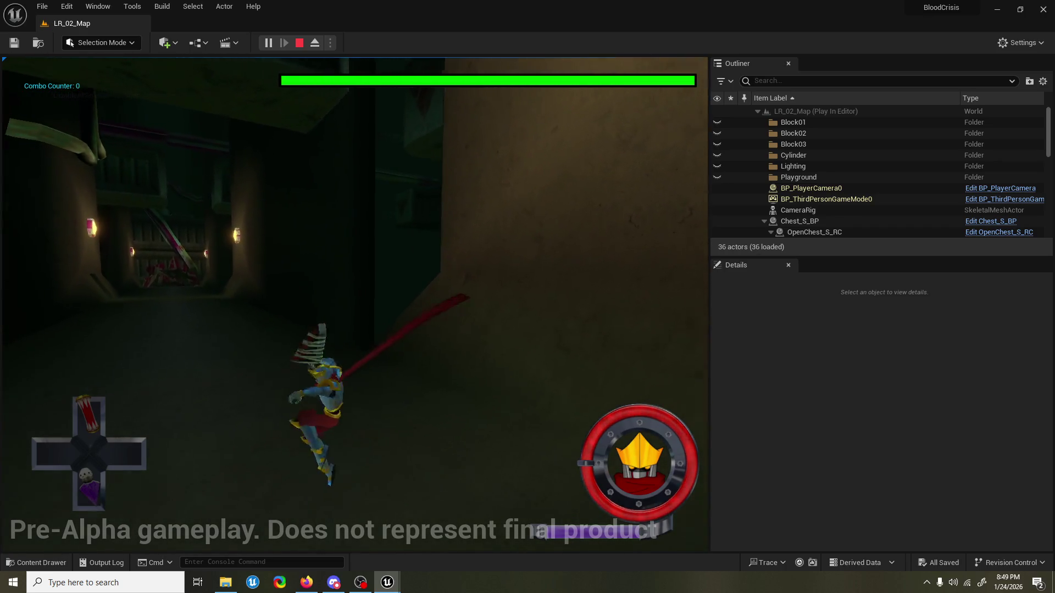
{"action": "key", "text": "w"}
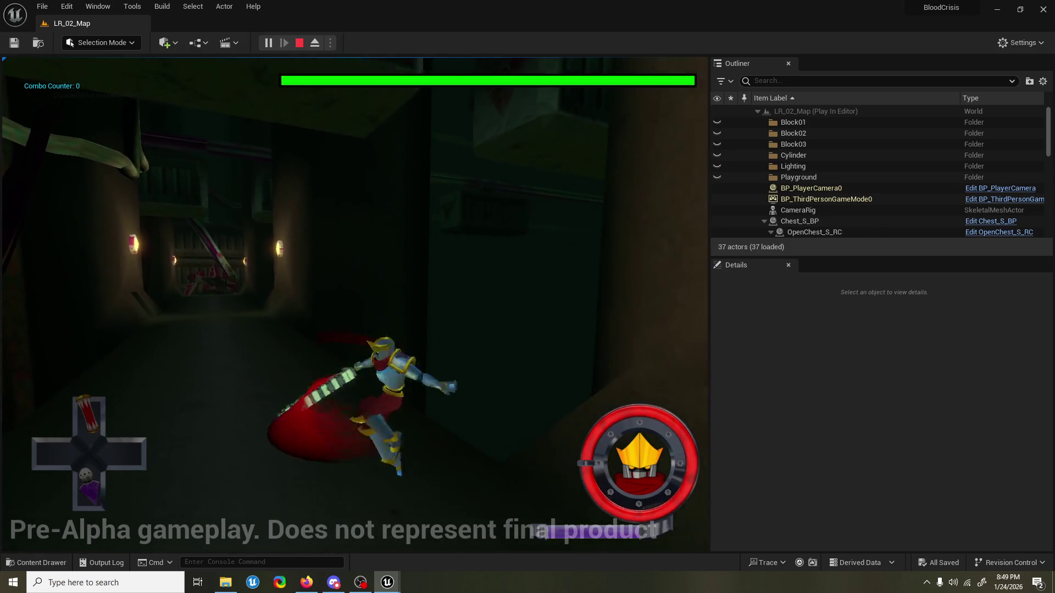
{"action": "key", "text": "w"}
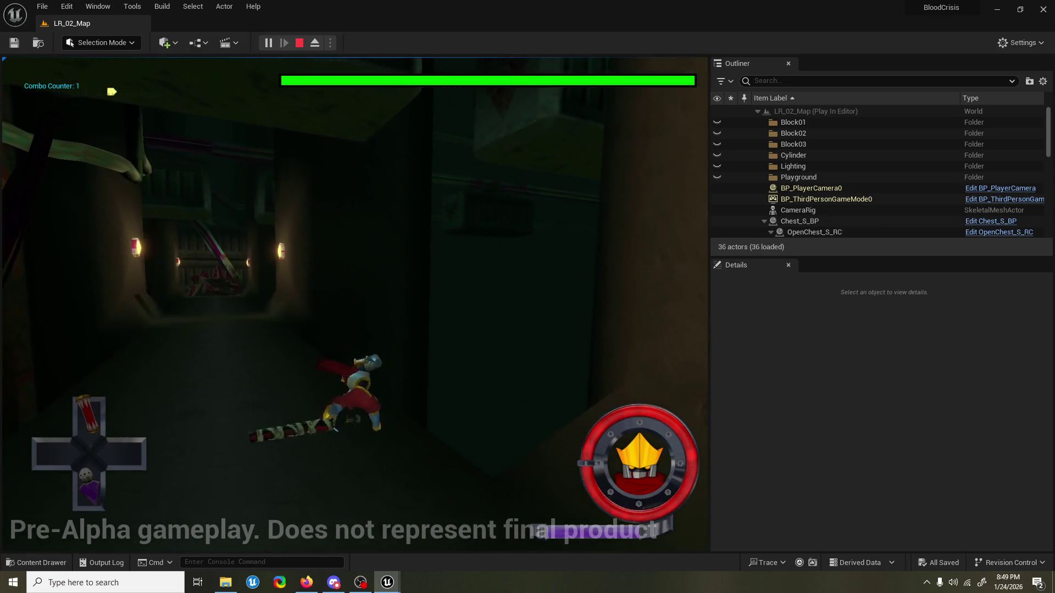
{"action": "key", "text": "w"}
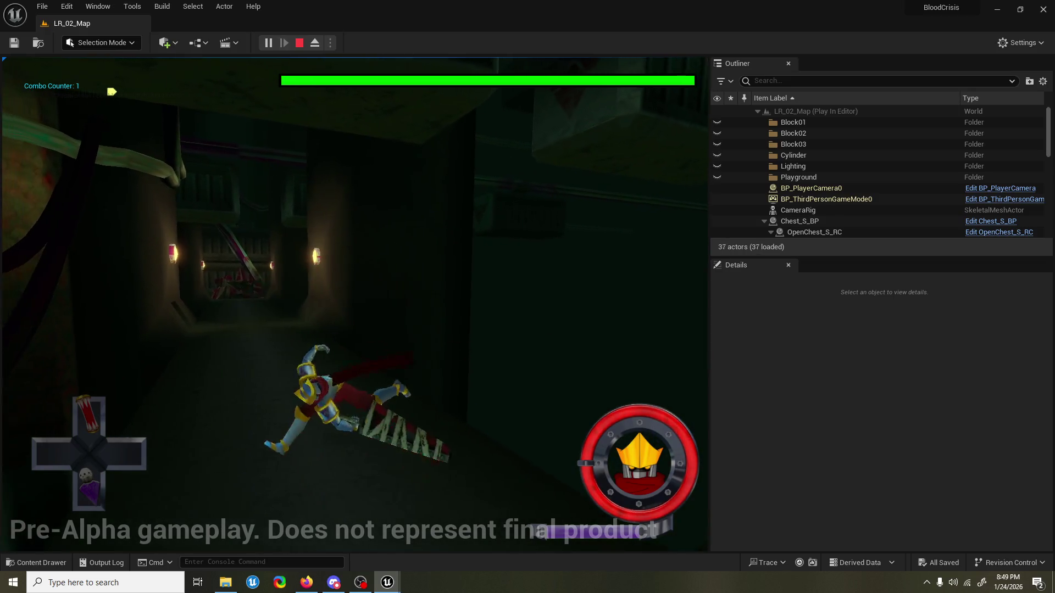
{"action": "key", "text": "w"}
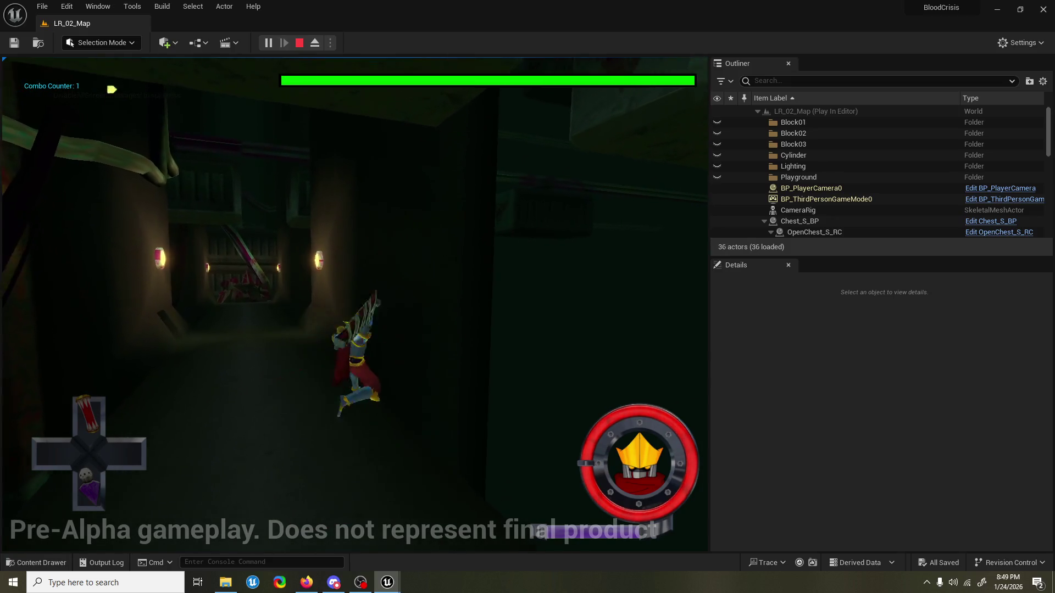
{"action": "key", "text": "w"}
{"action": "key", "text": "w"}
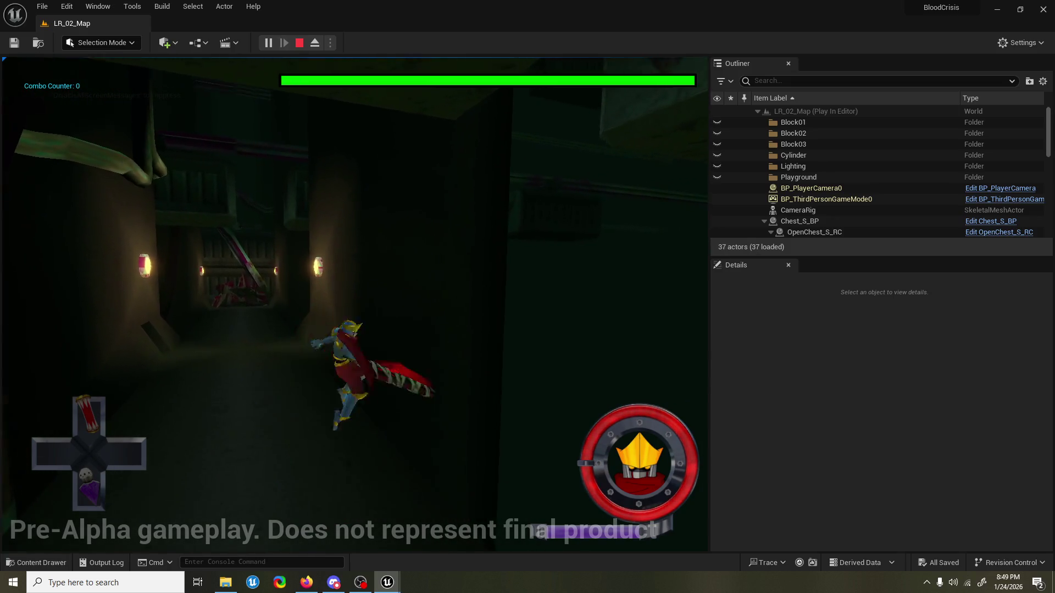
{"action": "key", "text": "w"}
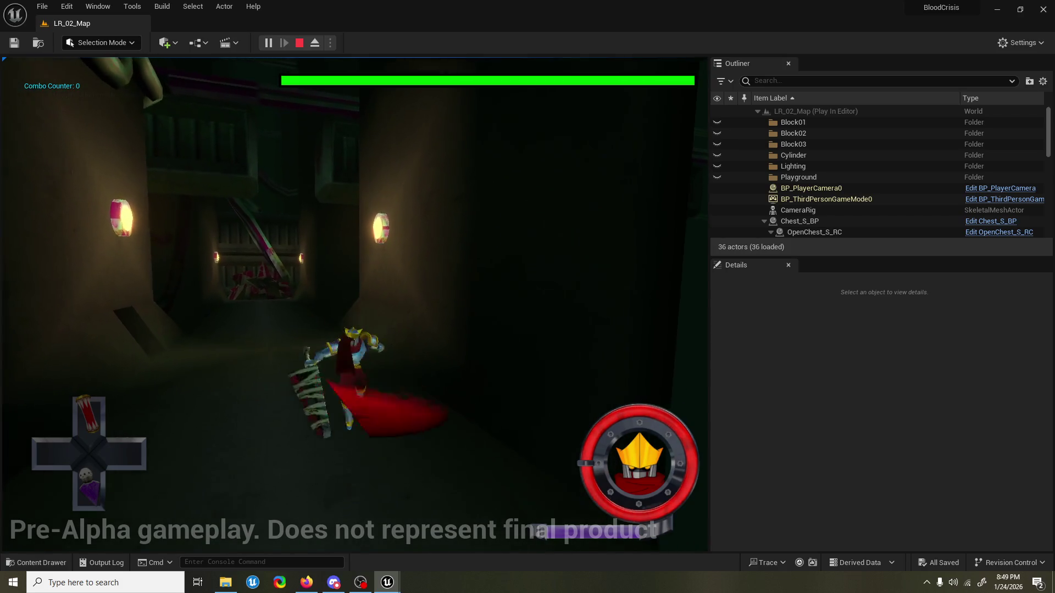
{"action": "left_click", "coordinate": [352, 302]}
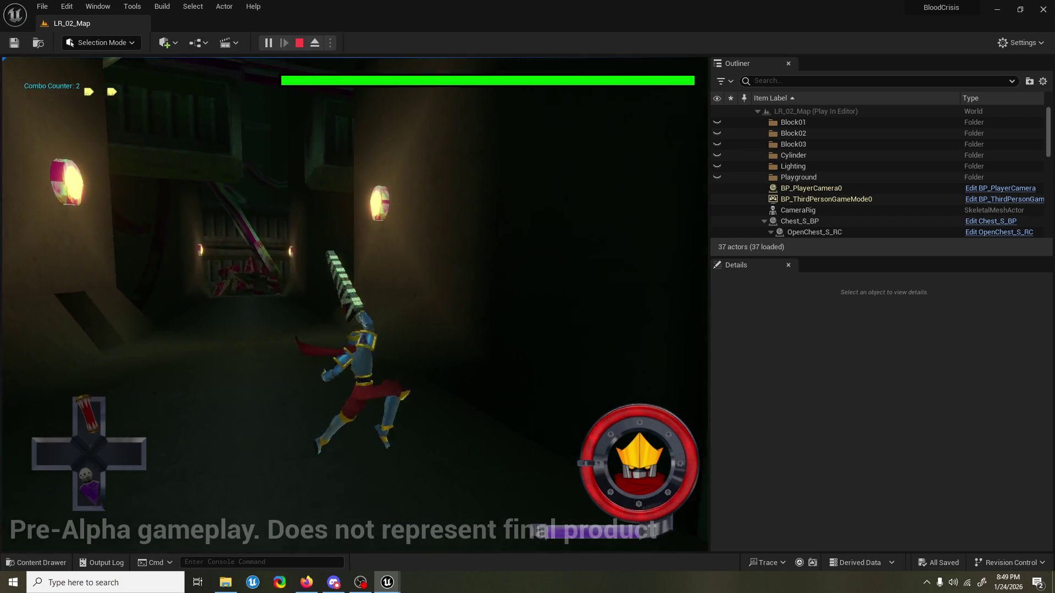
{"action": "key", "text": "w"}
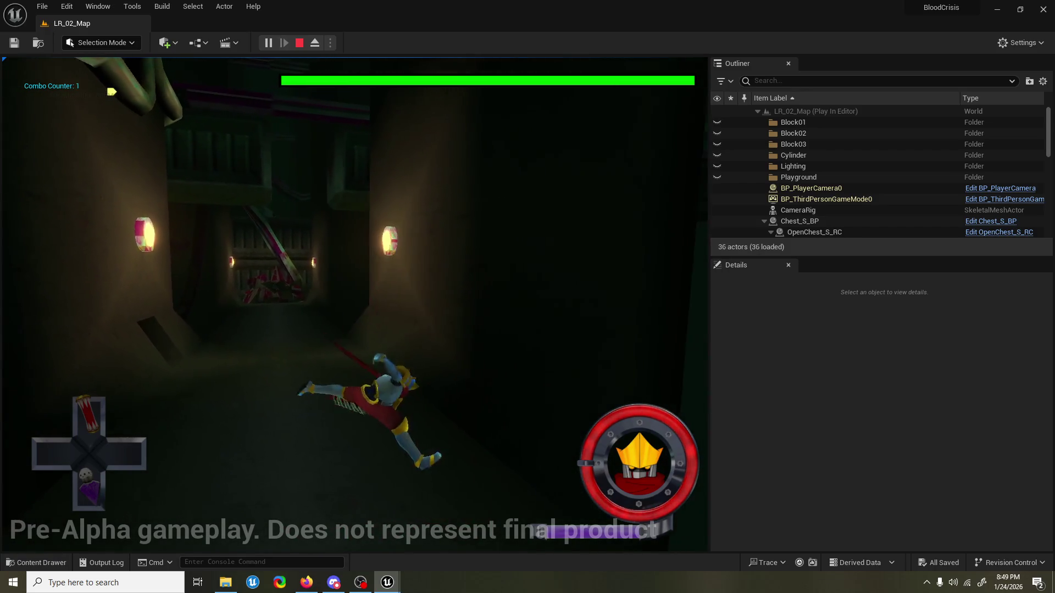
{"action": "left_click", "coordinate": [352, 302]}
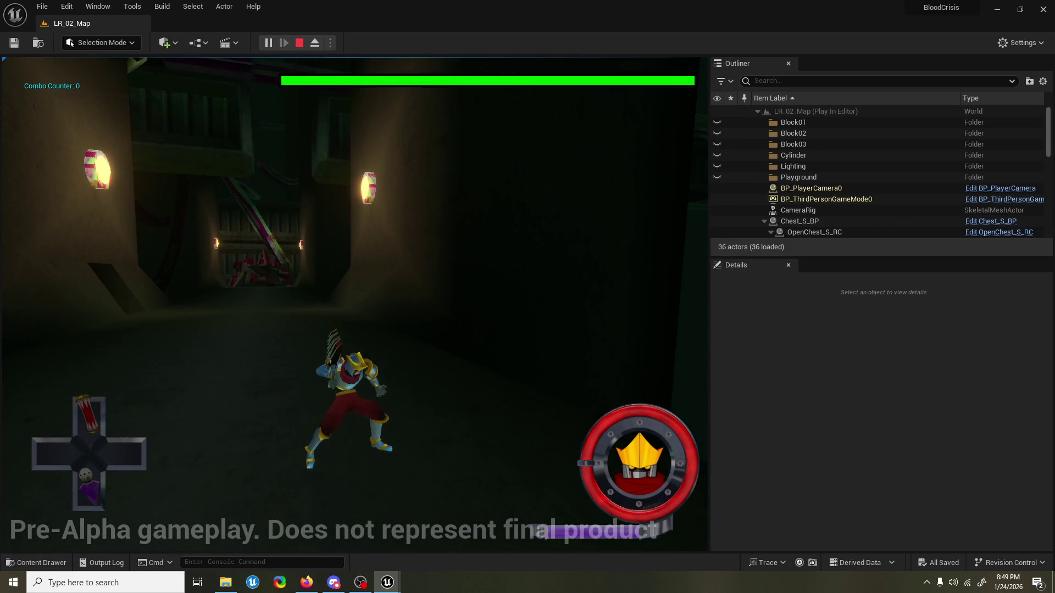
{"action": "key", "text": "Escape"}
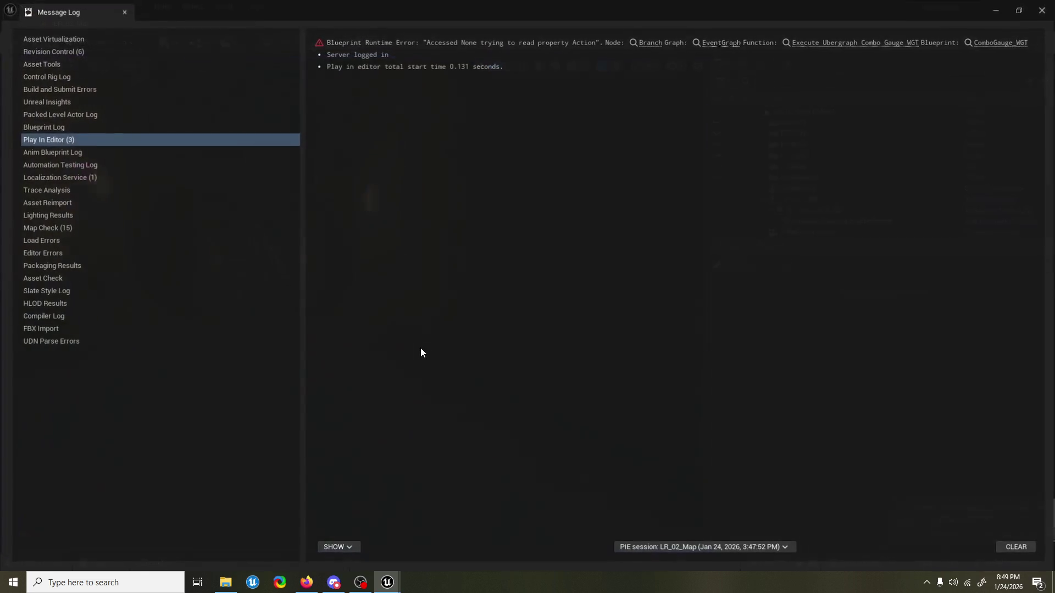
Close the Message Log and briefly check AK_airdodge_Montage before minimizing it to the level editor.
{"action": "left_click", "coordinate": [1043, 11]}
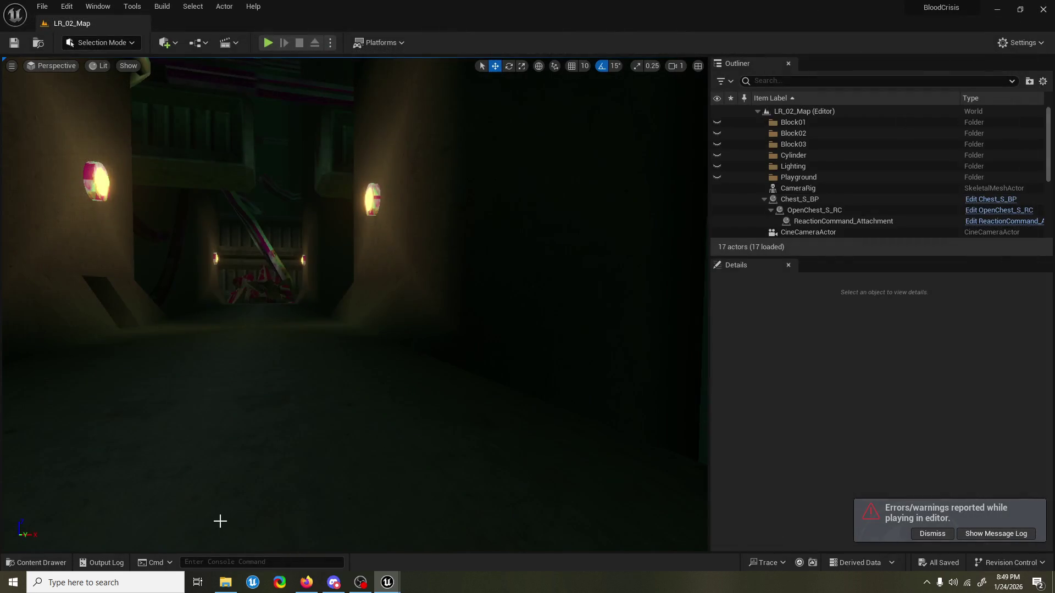
{"action": "mouse_move", "coordinate": [385, 587]}
{"action": "left_click", "coordinate": [453, 543]}
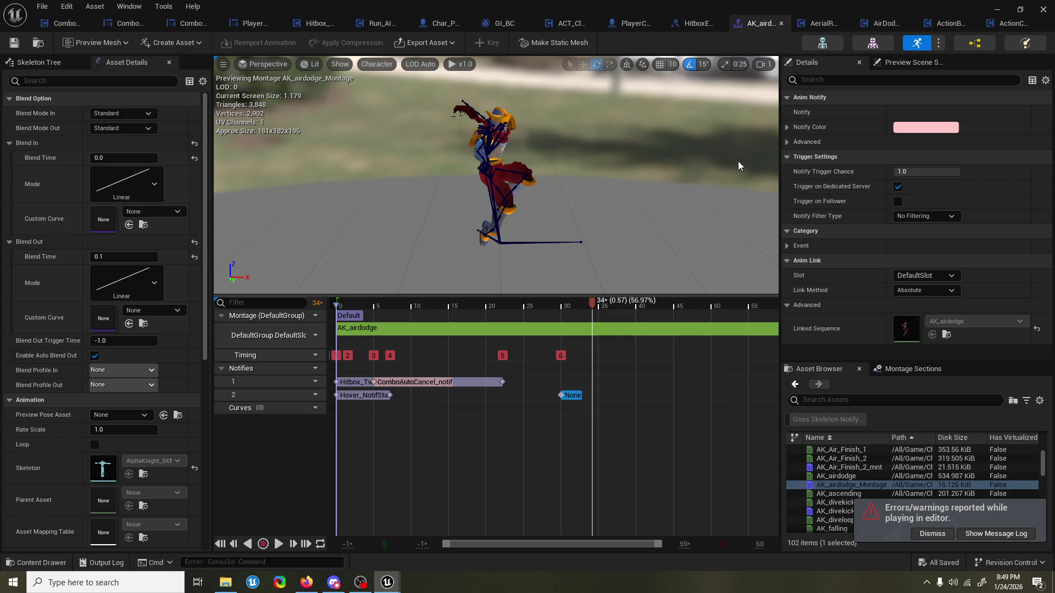
{"action": "left_click", "coordinate": [999, 10]}
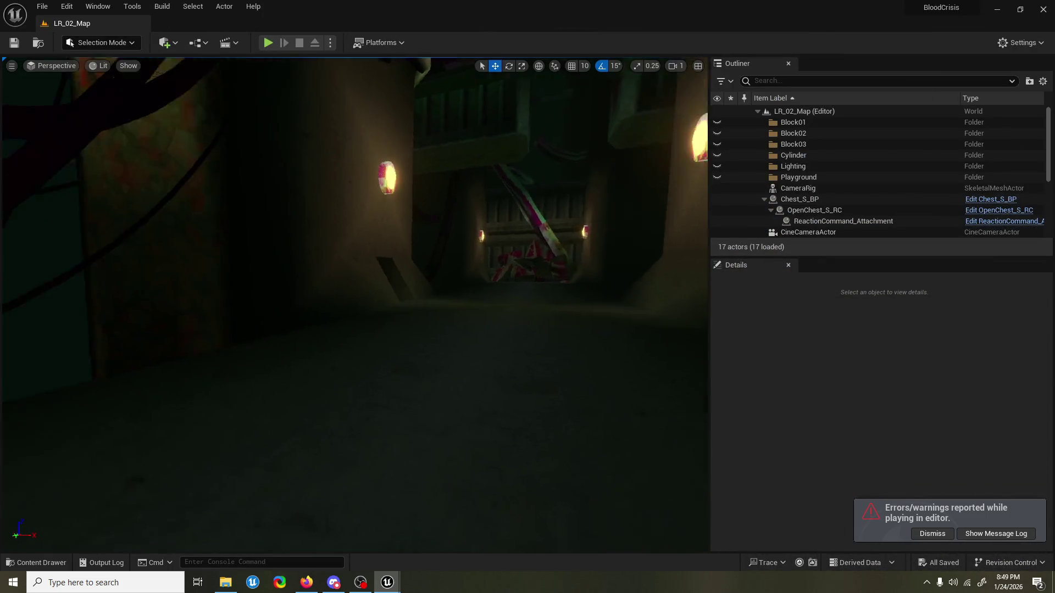